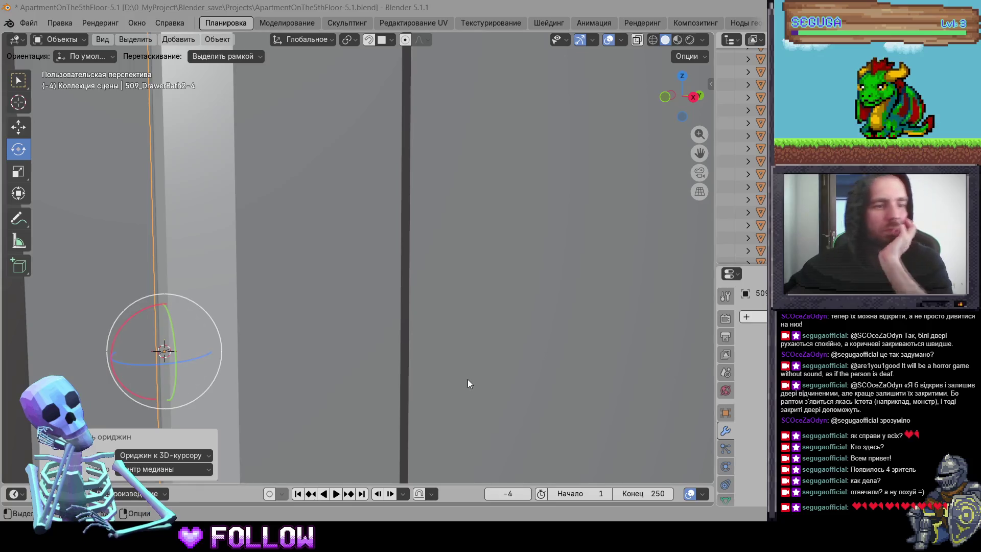
# Step: Zoom in on the cabinet's side wall and place the 3D cursor at the door's edge
pyautogui.scroll(-5, 470, 308)
pyautogui.scroll(-8, 495, 342)
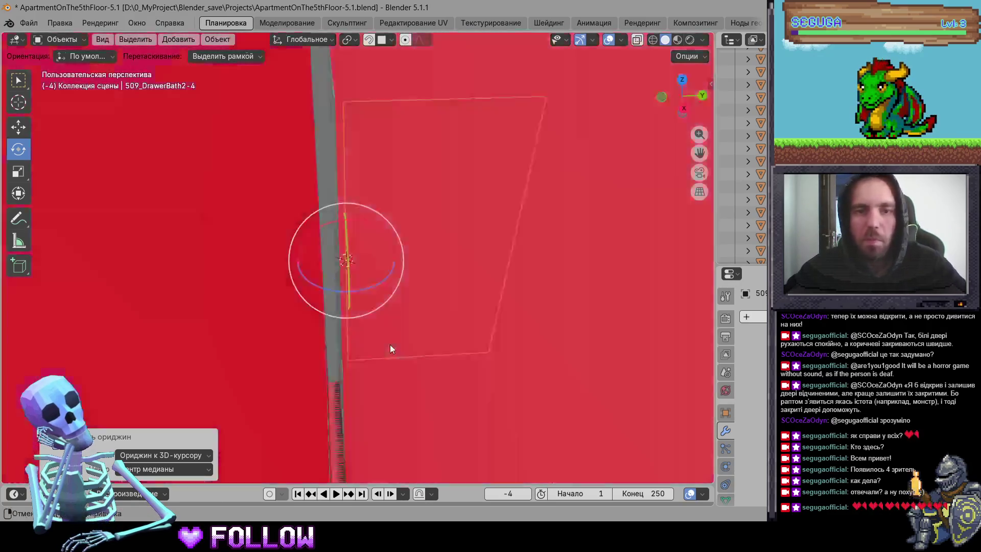
pyautogui.scroll(8, 220, 388)
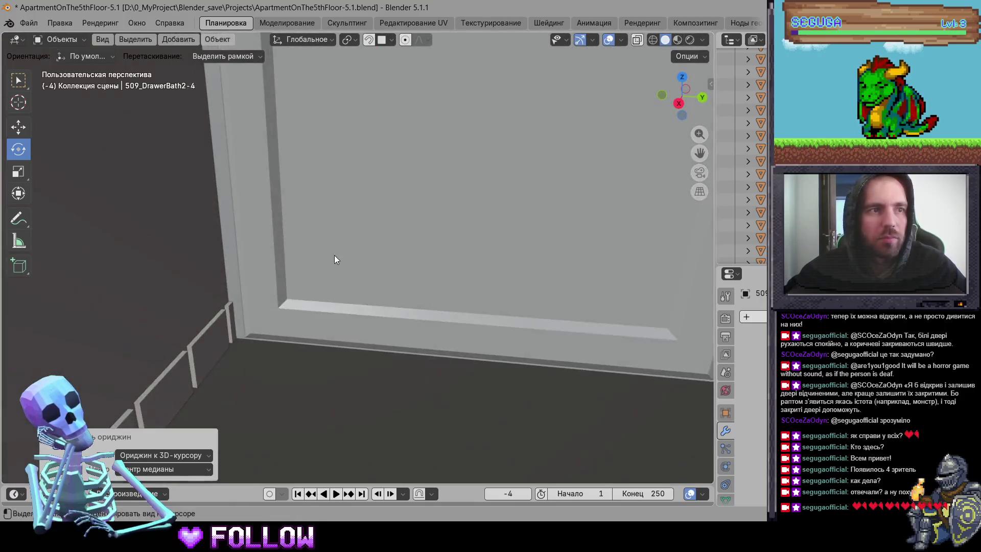
pyautogui.moveTo(334, 255)
pyautogui.mouseDown()
pyautogui.moveTo(326, 243)
pyautogui.moveTo(344, 313)
pyautogui.moveTo(308, 305)
pyautogui.moveTo(319, 293)
pyautogui.moveTo(327, 321)
pyautogui.moveTo(454, 285)
pyautogui.moveTo(358, 315)
pyautogui.moveTo(377, 340)
pyautogui.moveTo(308, 322)
pyautogui.moveTo(319, 311)
pyautogui.moveTo(332, 334)
pyautogui.moveTo(311, 323)
pyautogui.moveTo(335, 332)
pyautogui.mouseUp()
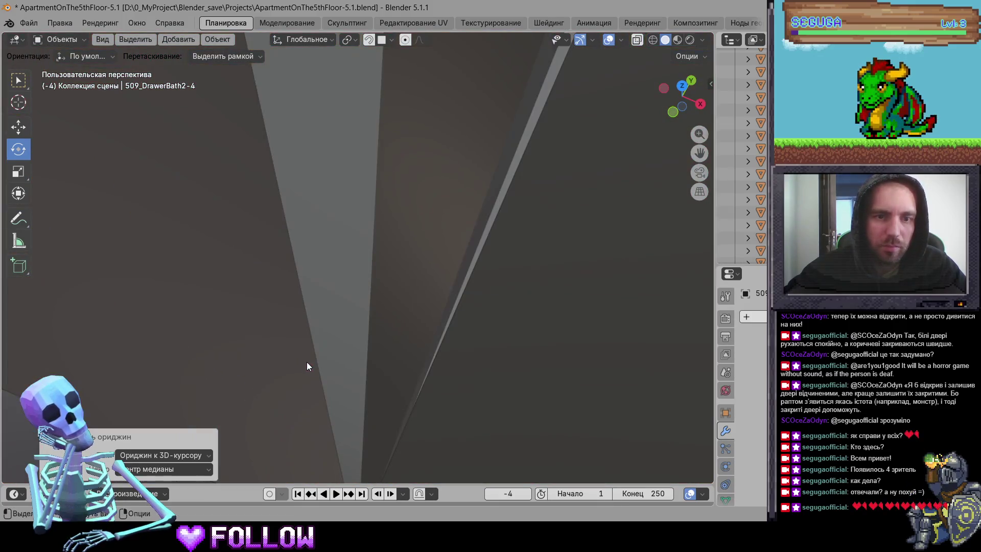
pyautogui.keyDown('shift'); pyautogui.rightClick(324, 363); pyautogui.keyUp('shift')
pyautogui.moveTo(361, 360)
pyautogui.mouseDown()
pyautogui.moveTo(320, 311)
pyautogui.moveTo(357, 355)
pyautogui.mouseUp()
pyautogui.rightClick(360, 357)
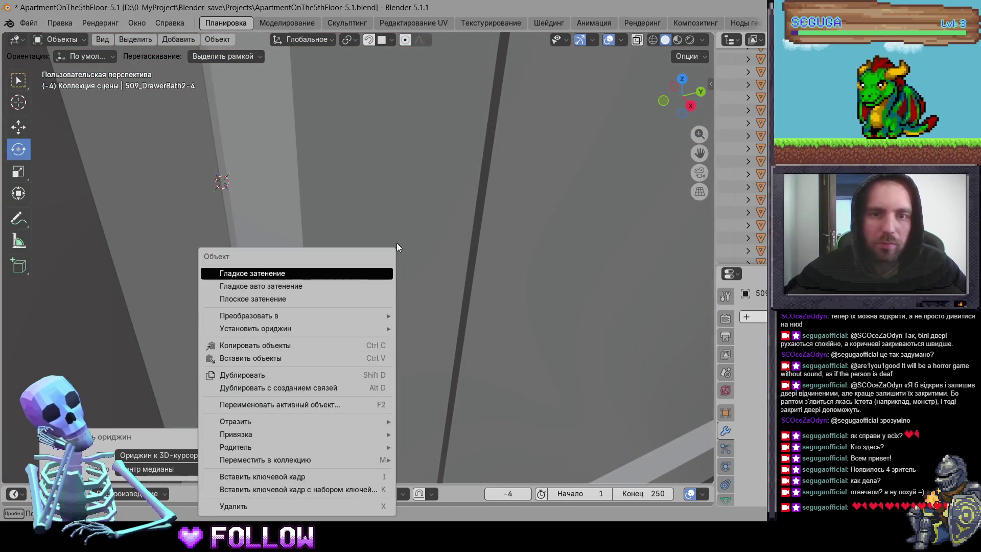
pyautogui.hotkey('ctrl', 'z')
# Step: Test moving the cabinet door's origin to the 3D cursor, then undo it
pyautogui.moveTo(401, 272); pyautogui.dragTo(299, 278)
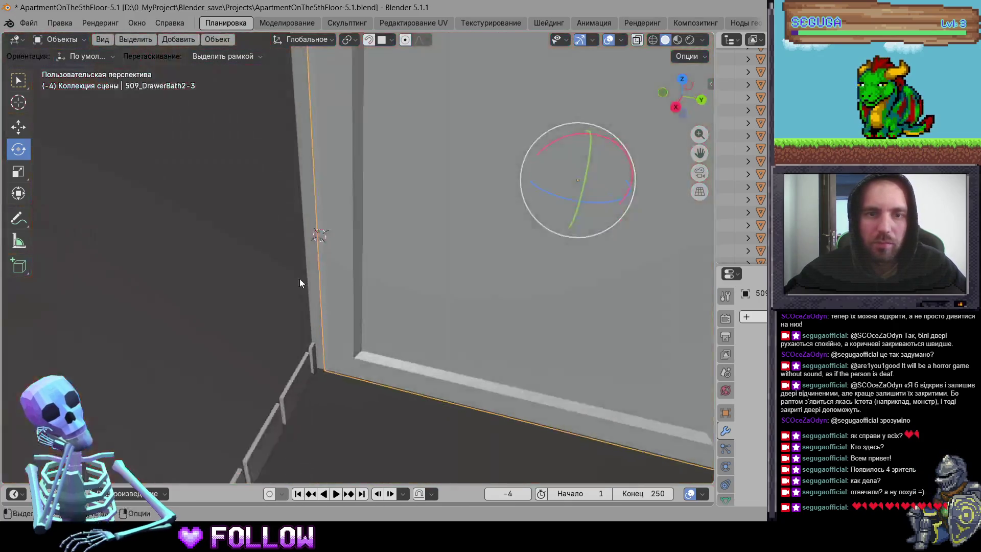
pyautogui.rightClick(299, 278)
pyautogui.moveTo(357, 275)
pyautogui.click(427, 301)
pyautogui.scroll(-6, 426, 305)
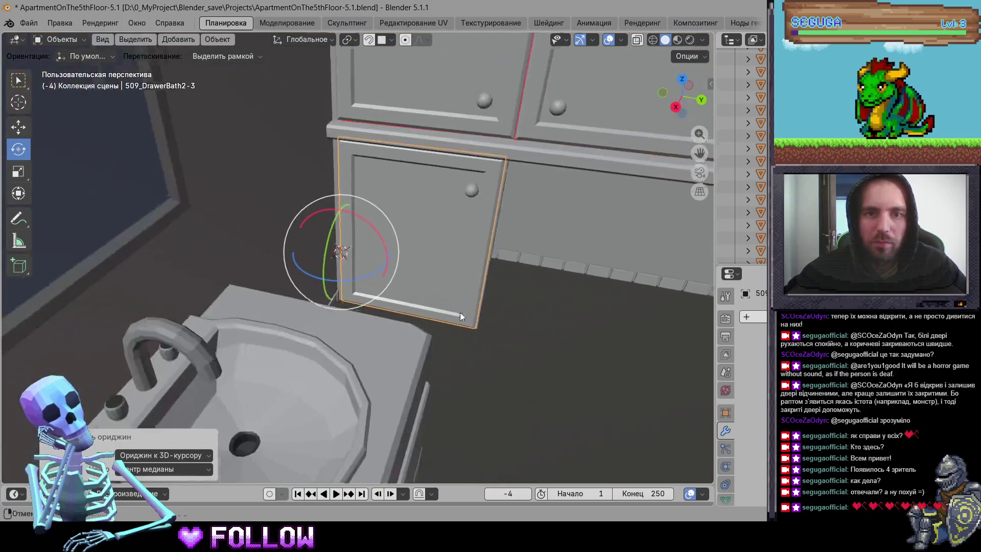
pyautogui.hotkey('ctrl', 'z')
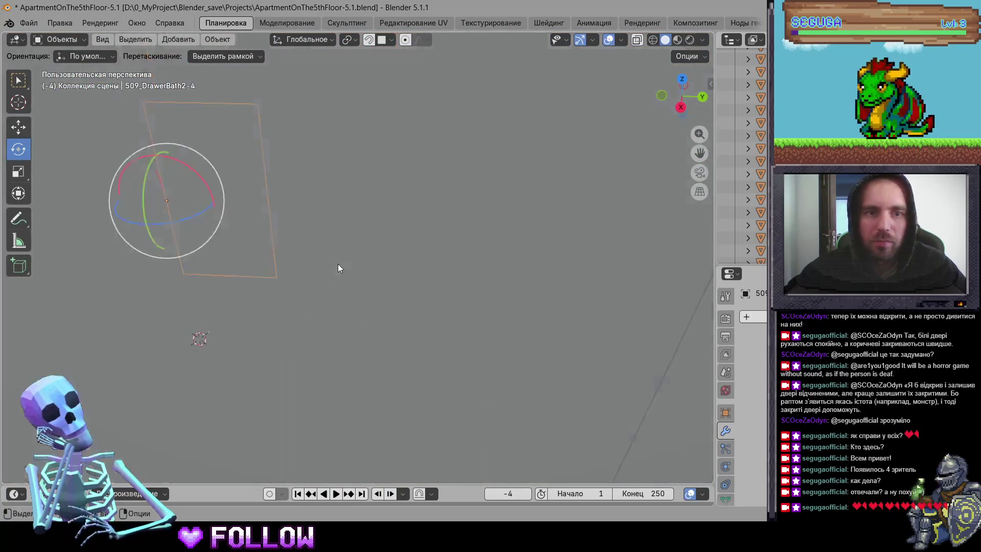
# Step: Inspect the middle and right cabinet doors, the washing machine door and the bathroom hatch
pyautogui.scroll(-5, 346, 254)
pyautogui.click(342, 244)
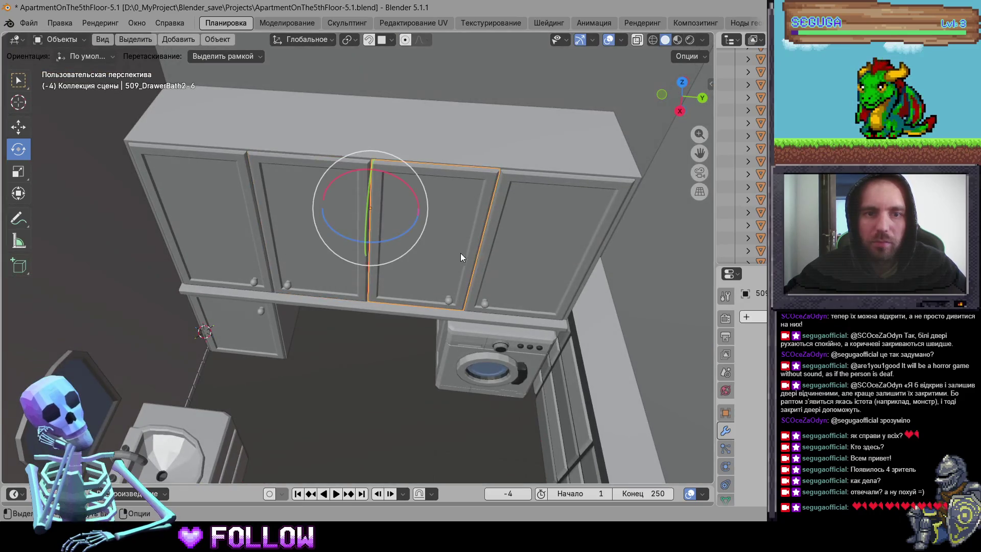
pyautogui.click(507, 255)
pyautogui.click(483, 371)
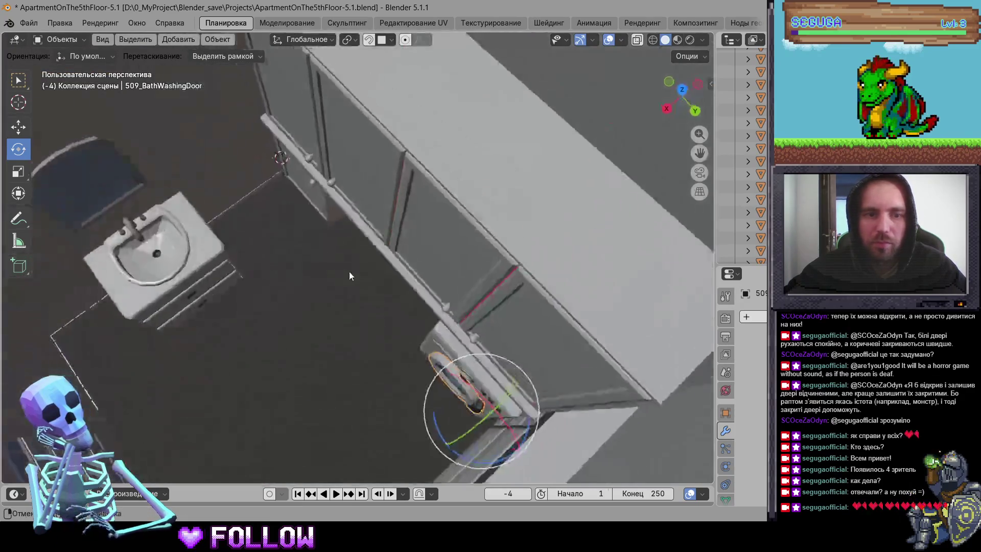
pyautogui.scroll(-3, 377, 297)
pyautogui.click(354, 419)
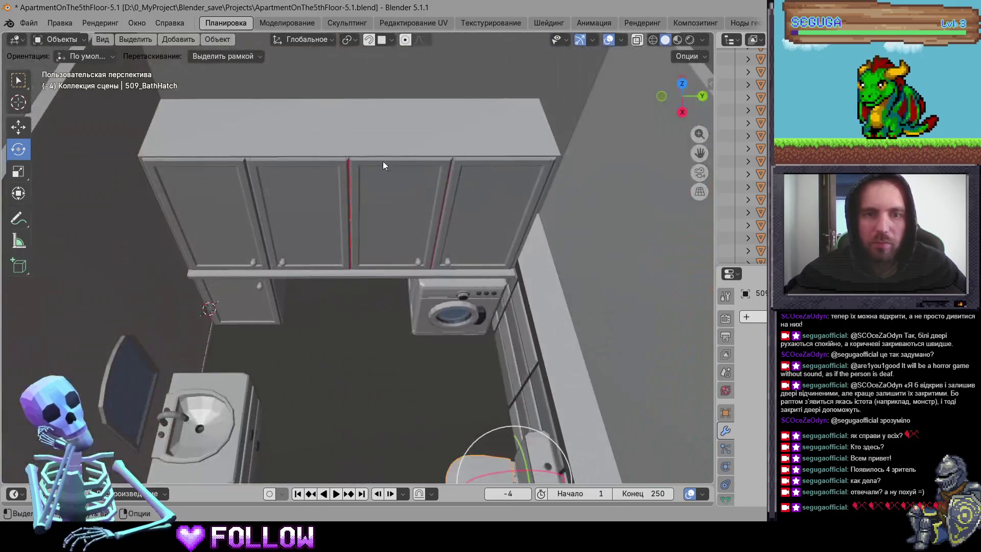
# Step: Select 509_Bath2Closet and hide every other object with Shift+H
pyautogui.click(379, 145)
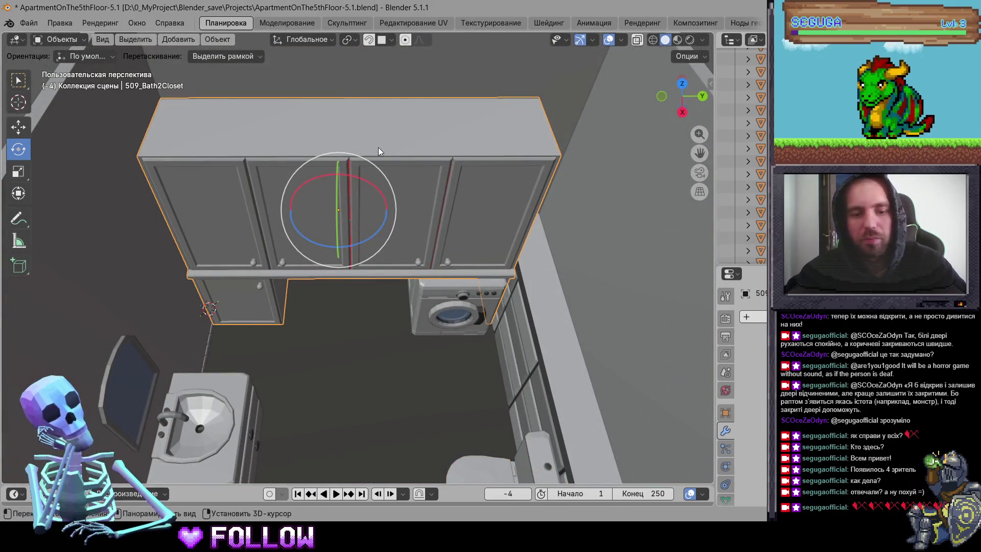
pyautogui.hotkey('shift', 'h')
pyautogui.scroll(5, 332, 201)
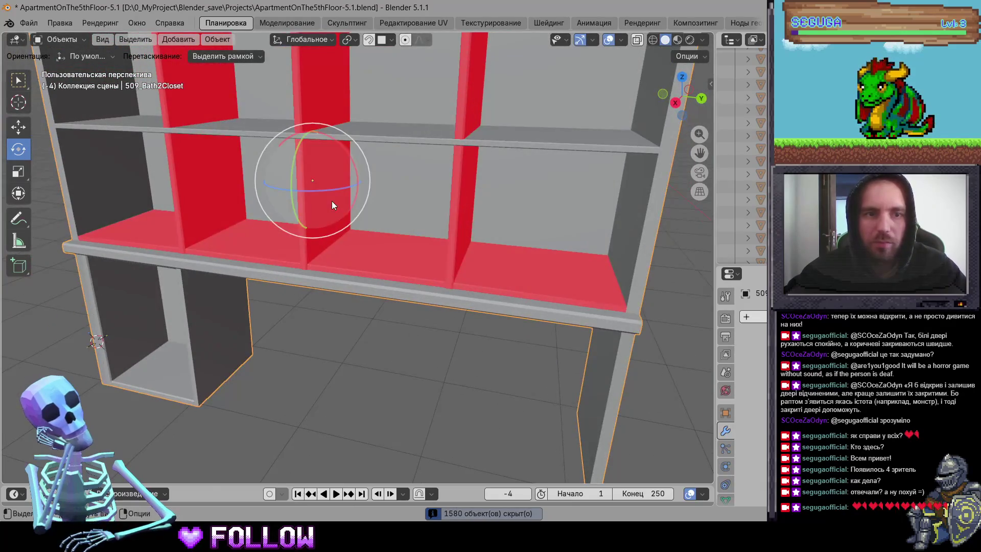
# Step: Enter Edit Mode on the closet mesh with nothing selected
pyautogui.press('Tab')
pyautogui.press('a')
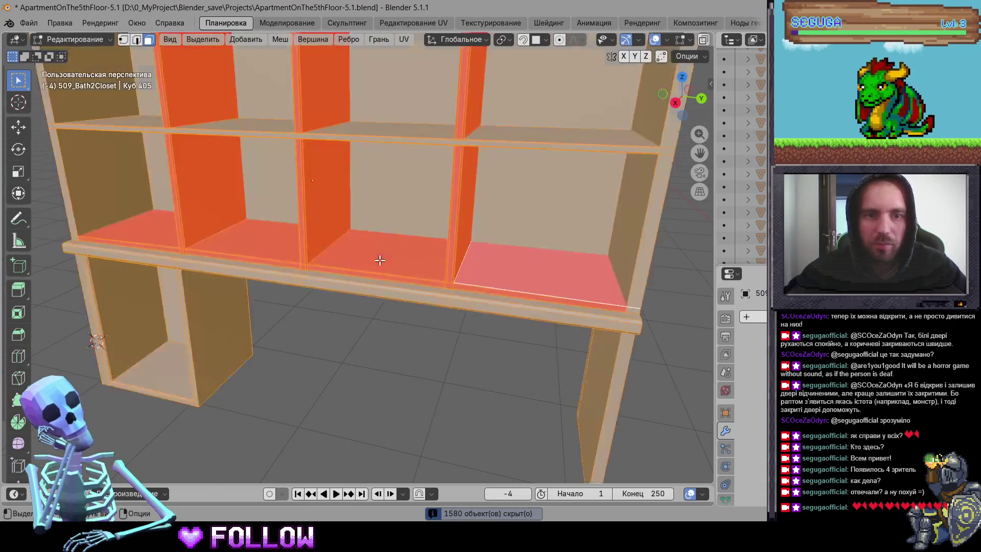
pyautogui.hotkey('alt', 'a')
pyautogui.scroll(2, 378, 266)
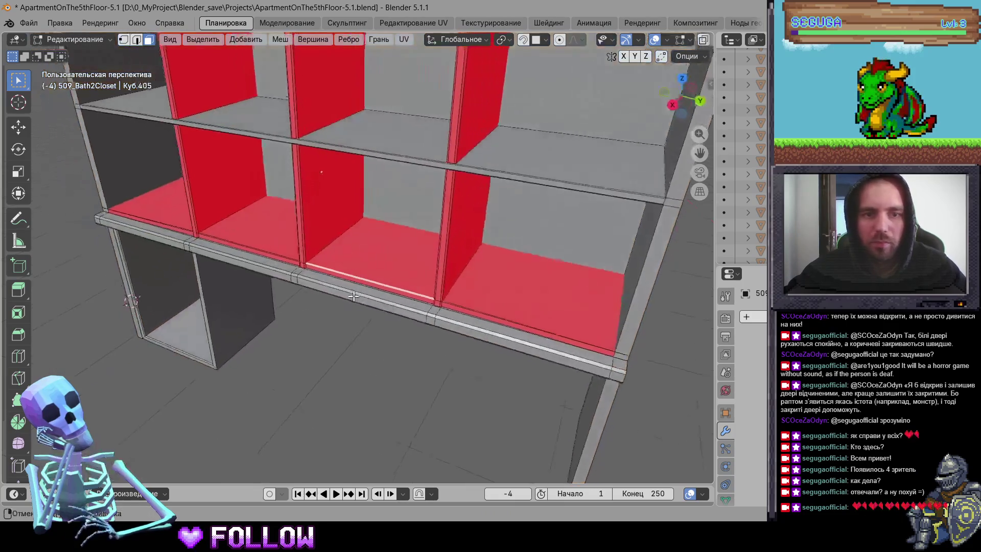
pyautogui.moveTo(381, 265); pyautogui.dragTo(481, 114)
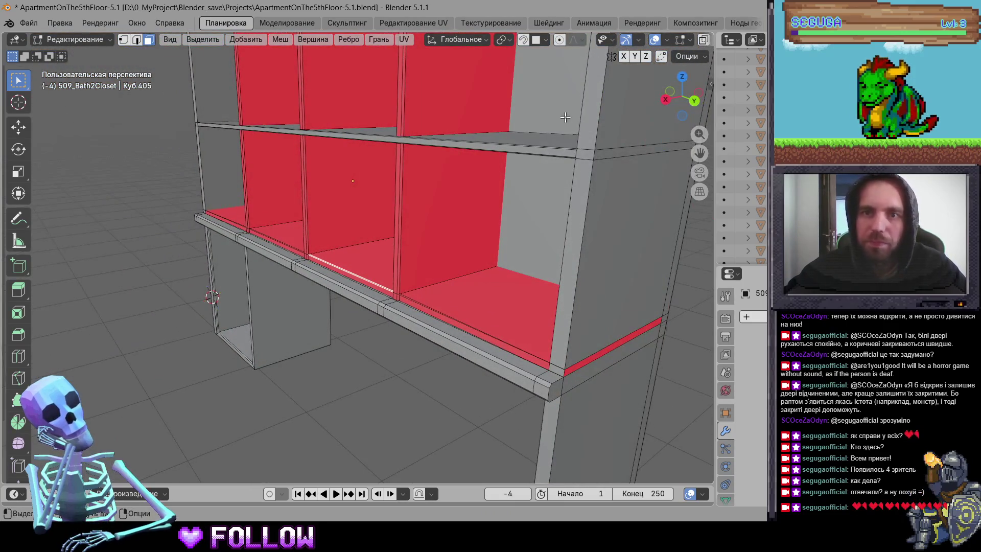
# Step: Select the red faces of the left and right compartment floors and sides
pyautogui.click(400, 258)
pyautogui.moveTo(400, 259)
pyautogui.mouseDown()
pyautogui.moveTo(444, 274)
pyautogui.moveTo(492, 269)
pyautogui.mouseUp()
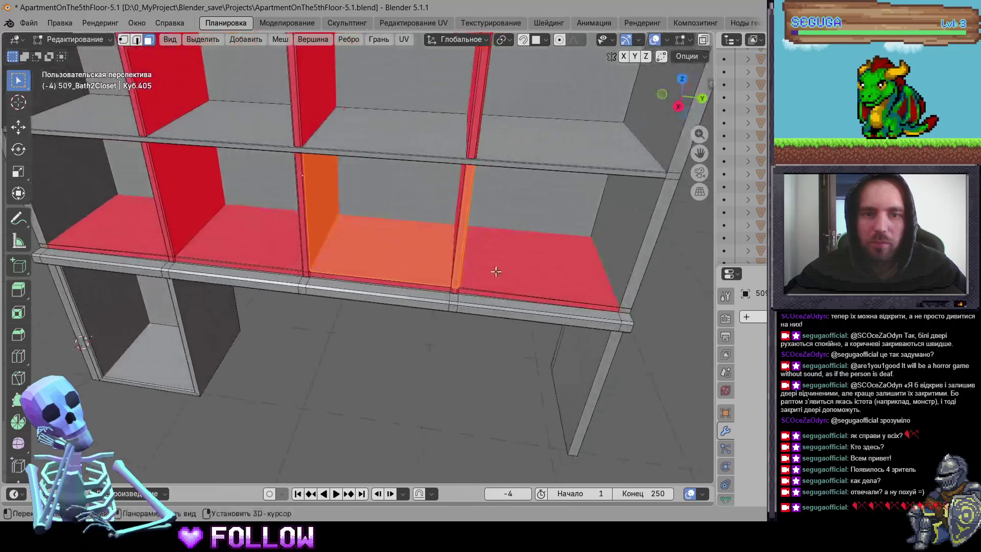
pyautogui.keyDown('shift'); pyautogui.click(492, 269); pyautogui.keyUp('shift')
pyautogui.moveTo(428, 271)
pyautogui.mouseDown()
pyautogui.moveTo(296, 269)
pyautogui.moveTo(333, 288)
pyautogui.moveTo(414, 271)
pyautogui.mouseUp()
pyautogui.moveTo(313, 299); pyautogui.dragTo(250, 313)
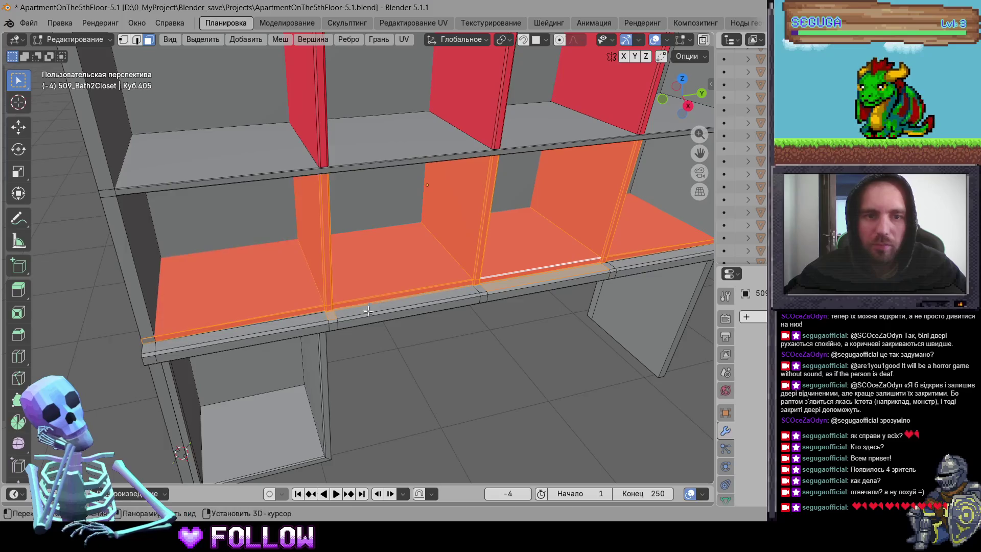
pyautogui.moveTo(128, 331)
pyautogui.mouseDown()
pyautogui.moveTo(372, 354)
pyautogui.moveTo(407, 291)
pyautogui.moveTo(377, 286)
pyautogui.mouseUp()
# Step: Add the lower-left, upper-left and middle upper red panels to the selection
pyautogui.scroll(3, 420, 359)
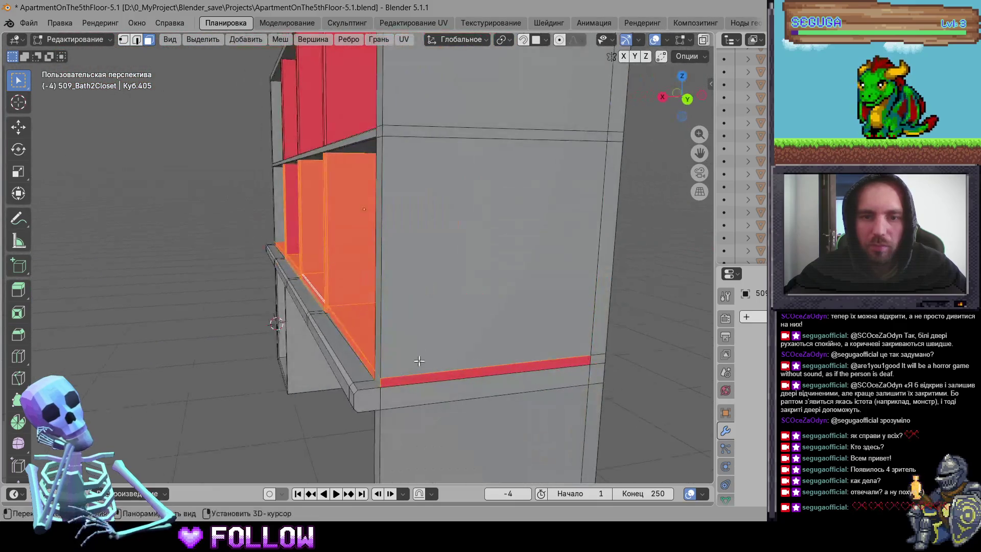
pyautogui.scroll(-2, 420, 359)
pyautogui.moveTo(420, 359)
pyautogui.mouseDown()
pyautogui.moveTo(279, 312)
pyautogui.moveTo(416, 307)
pyautogui.moveTo(383, 352)
pyautogui.mouseUp()
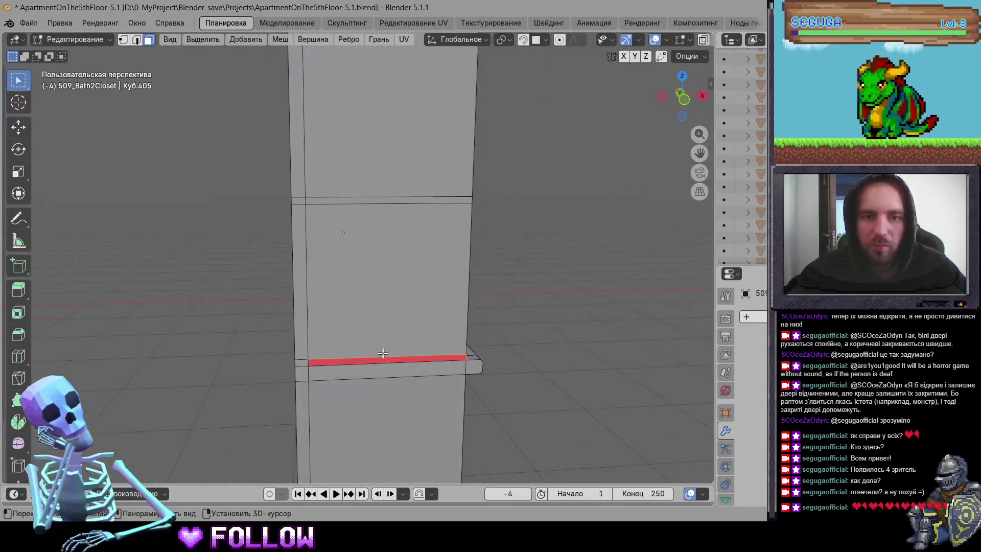
pyautogui.press('KP_Decimal')
pyautogui.scroll(3, 227, 345)
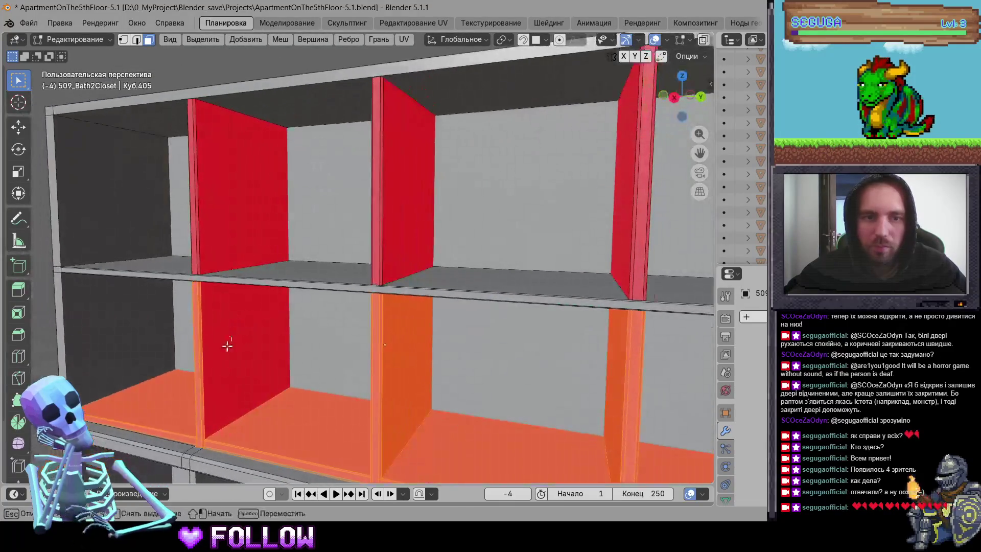
pyautogui.keyDown('shift'); pyautogui.click(226, 346); pyautogui.keyUp('shift')
pyautogui.keyDown('shift'); pyautogui.click(203, 221); pyautogui.keyUp('shift')
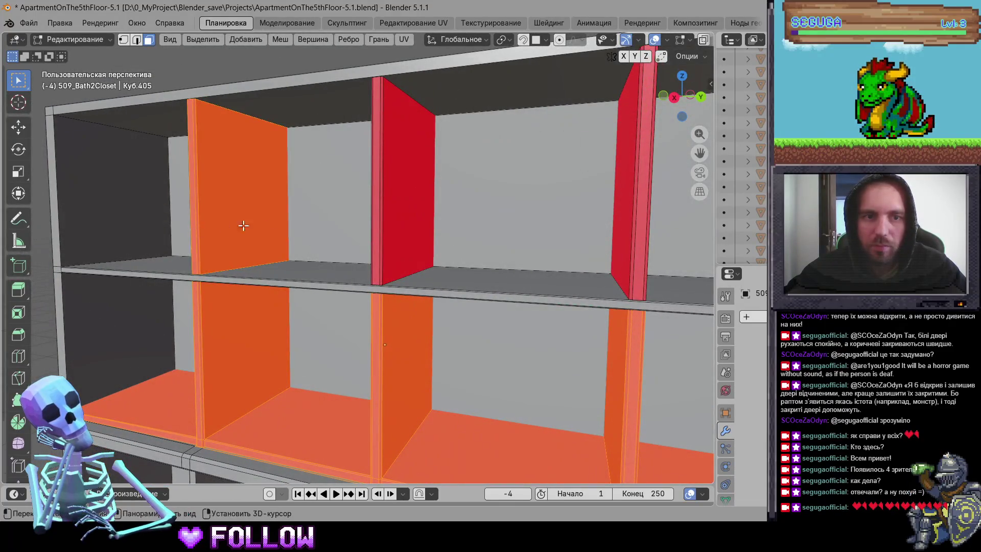
pyautogui.keyDown('shift'); pyautogui.click(380, 236); pyautogui.keyUp('shift')
# Step: Add the remaining red panels by the right pillar, middle and left, then recalculate normals
pyautogui.moveTo(627, 253)
pyautogui.mouseDown()
pyautogui.moveTo(641, 269)
pyautogui.moveTo(477, 287)
pyautogui.moveTo(573, 295)
pyautogui.mouseUp()
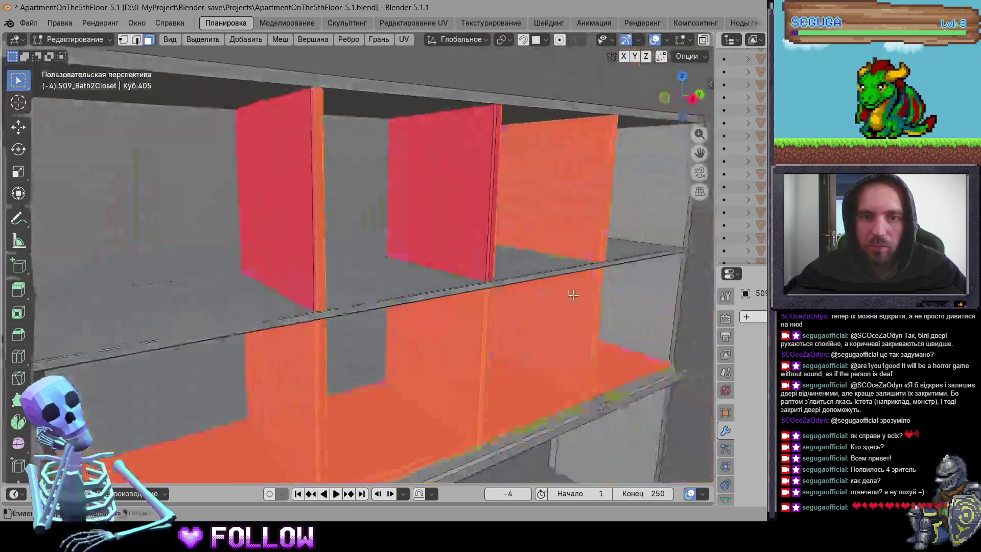
pyautogui.moveTo(455, 225); pyautogui.dragTo(486, 258)
pyautogui.moveTo(280, 246); pyautogui.dragTo(311, 278)
pyautogui.scroll(-5, 357, 281)
pyautogui.moveTo(378, 284)
pyautogui.mouseDown()
pyautogui.moveTo(343, 270)
pyautogui.moveTo(357, 279)
pyautogui.mouseUp()
pyautogui.hotkey('shift', 'n')
# Step: Make the selected closet faces' normals point outside and return to Object Mode
pyautogui.click(125, 469)
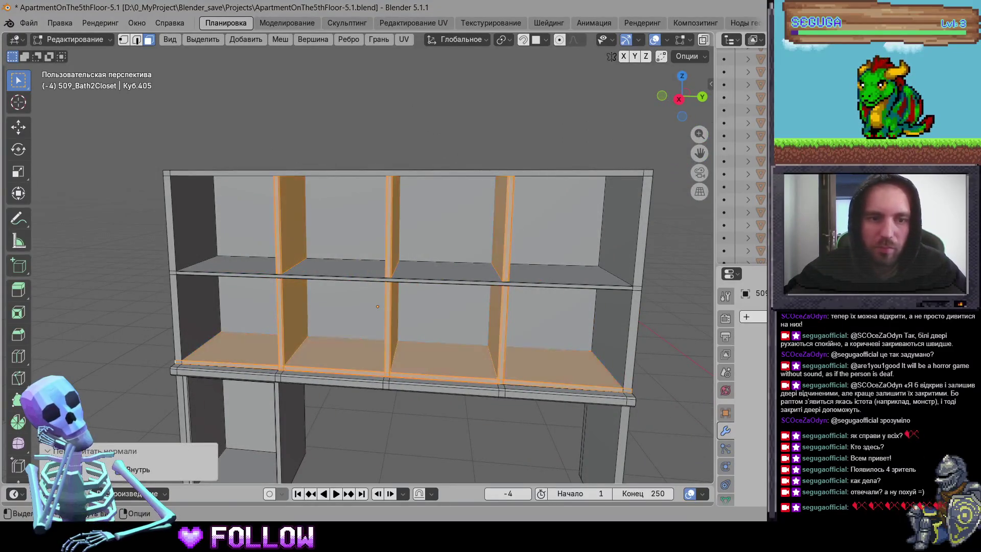
pyautogui.press('Tab')
pyautogui.moveTo(112, 286)
pyautogui.mouseDown()
pyautogui.moveTo(222, 324)
pyautogui.moveTo(183, 348)
pyautogui.moveTo(353, 357)
pyautogui.moveTo(289, 314)
pyautogui.moveTo(405, 296)
pyautogui.moveTo(455, 310)
pyautogui.mouseUp()
pyautogui.scroll(5, 353, 356)
pyautogui.scroll(3, 289, 314)
# Step: Select the shelf object and enter Edit Mode zoomed in on its ledge
pyautogui.click(455, 309)
pyautogui.press('Tab')
pyautogui.scroll(3, 462, 284)
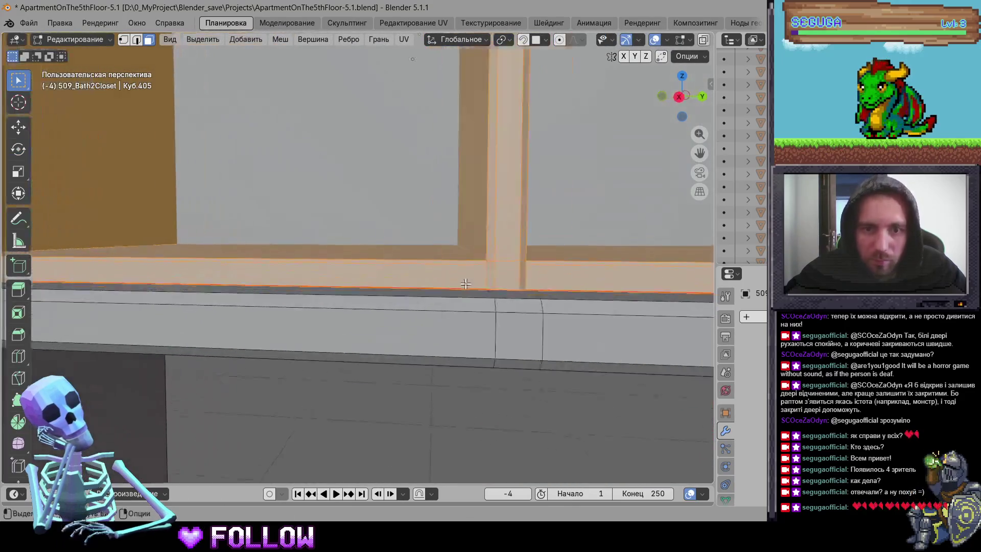
pyautogui.scroll(8, 461, 283)
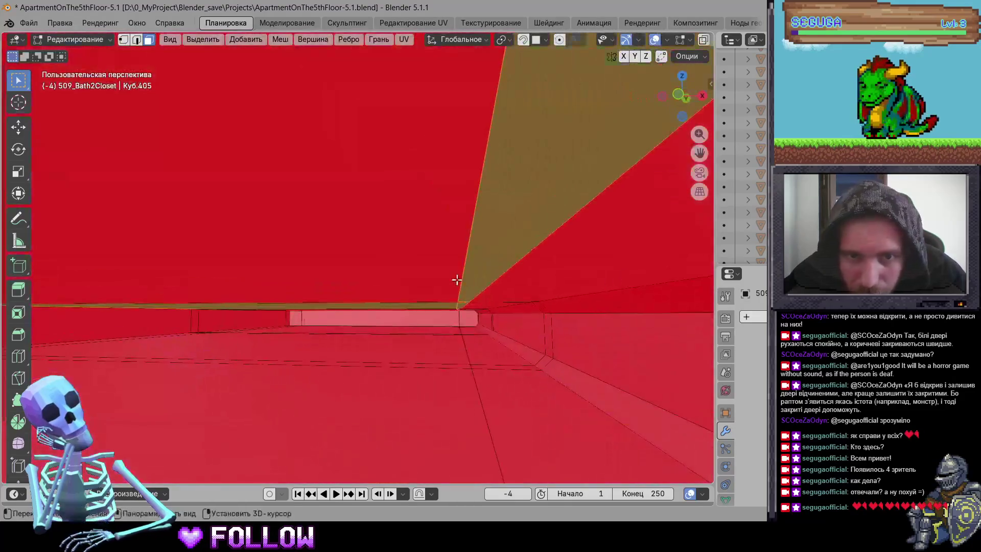
pyautogui.scroll(5, 463, 280)
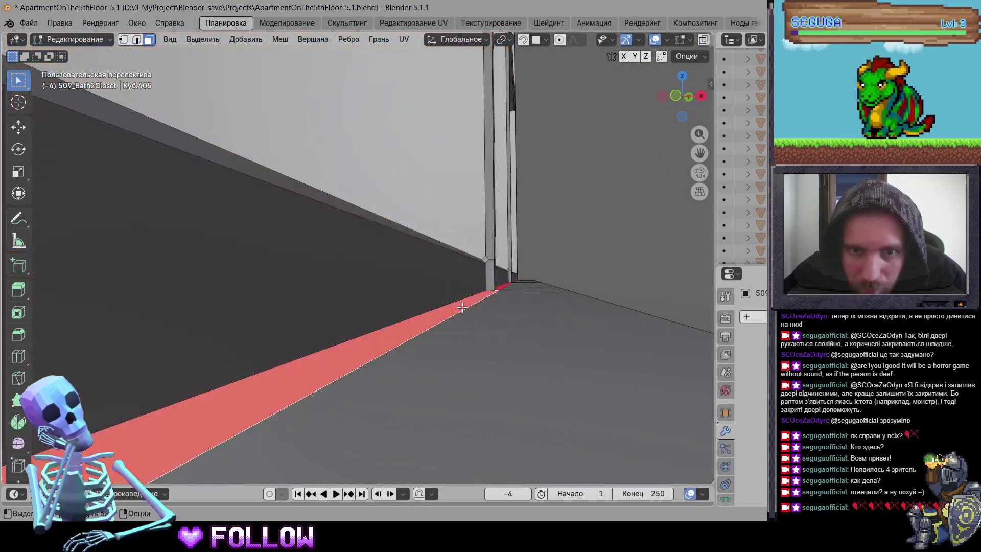
pyautogui.scroll(-6, 461, 307)
# Step: Select the ledge strip's linked faces and check its normals options without applying
pyautogui.press('l')
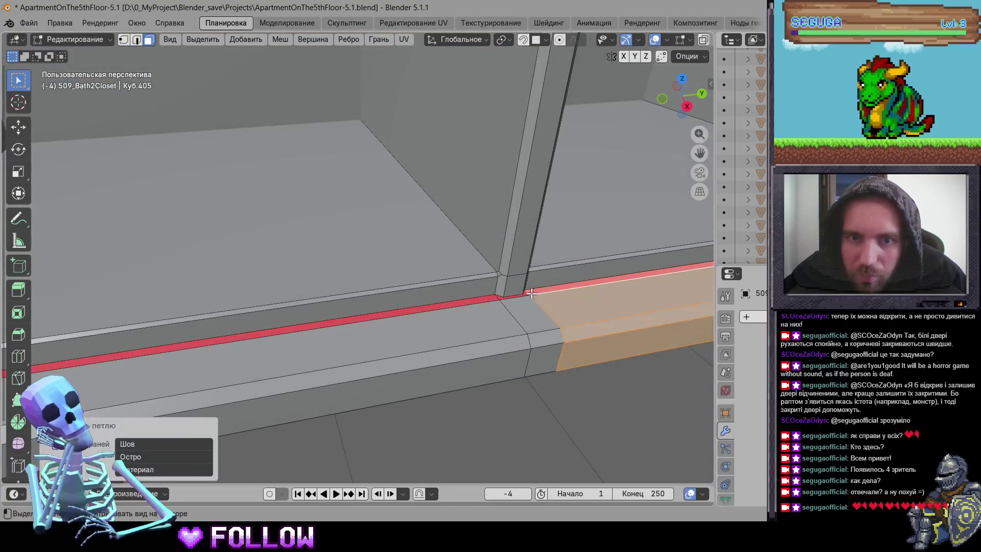
pyautogui.scroll(-6, 530, 293)
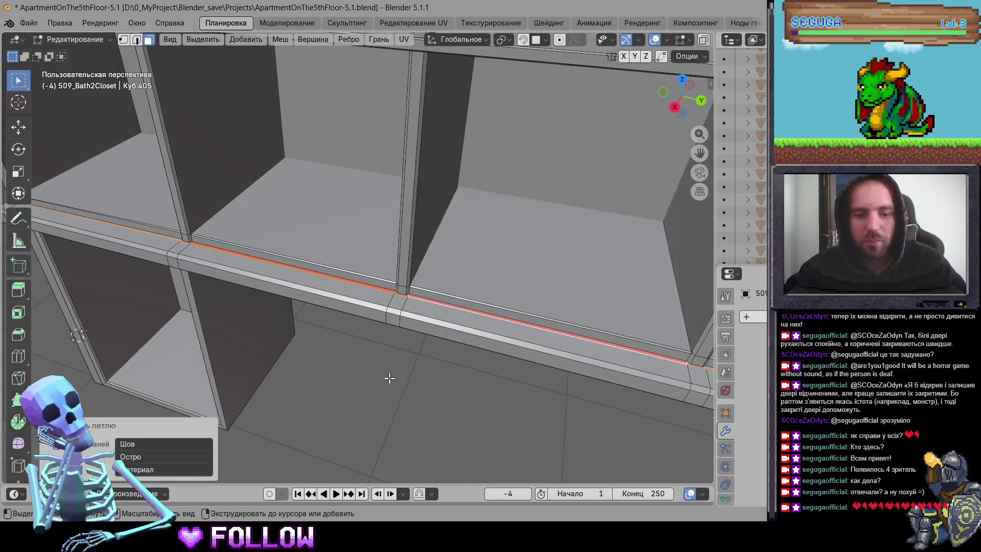
pyautogui.hotkey('ctrl', 'n')
pyautogui.press('Escape')
pyautogui.scroll(-5, 388, 378)
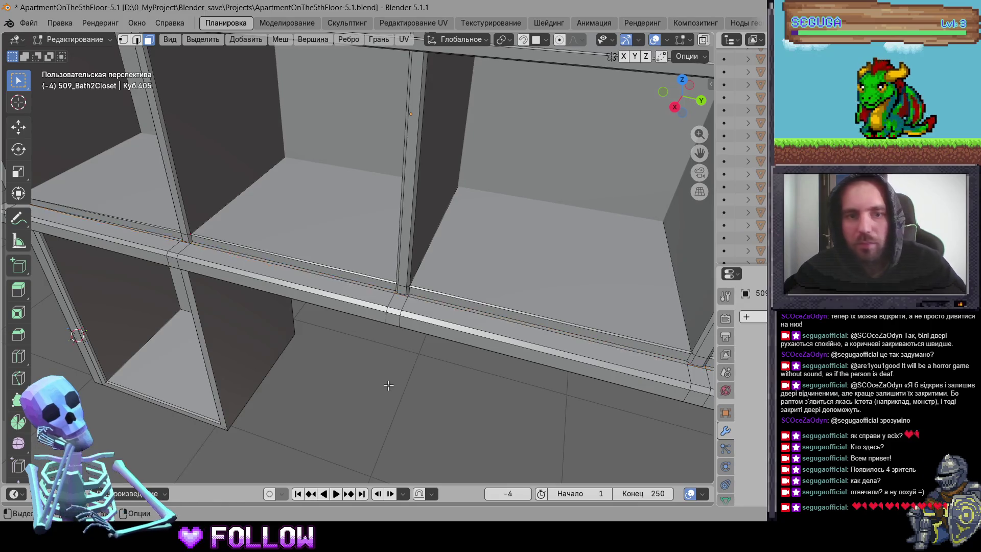
# Step: Return to Object Mode and unhide all hidden objects with Alt+H
pyautogui.press('Tab')
pyautogui.hotkey('alt', 'h')
pyautogui.scroll(-3, 437, 378)
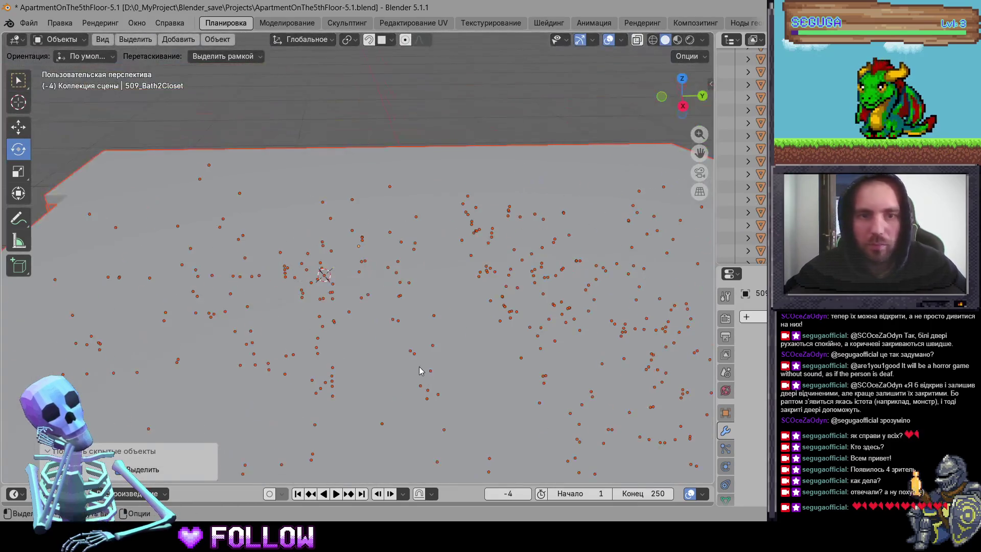
# Step: Hide Ceiling-Hallway and Ceiling-RightLadder-3, then view the apartment from above
pyautogui.click(420, 367)
pyautogui.press('h')
pyautogui.scroll(3, 550, 238)
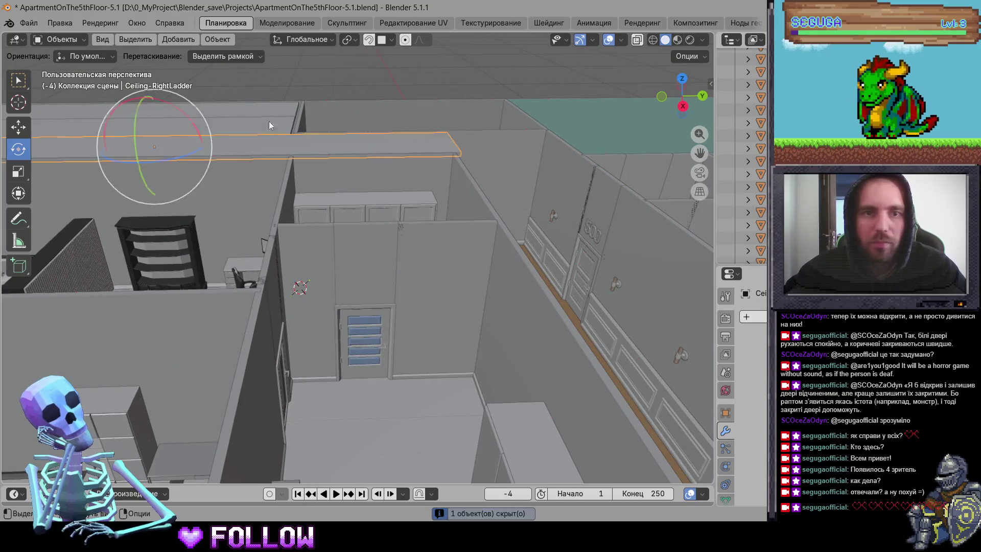
pyautogui.click(227, 121)
pyautogui.press('h')
pyautogui.moveTo(434, 207)
pyautogui.mouseDown()
pyautogui.moveTo(312, 276)
pyautogui.moveTo(347, 253)
pyautogui.moveTo(461, 241)
pyautogui.mouseUp()
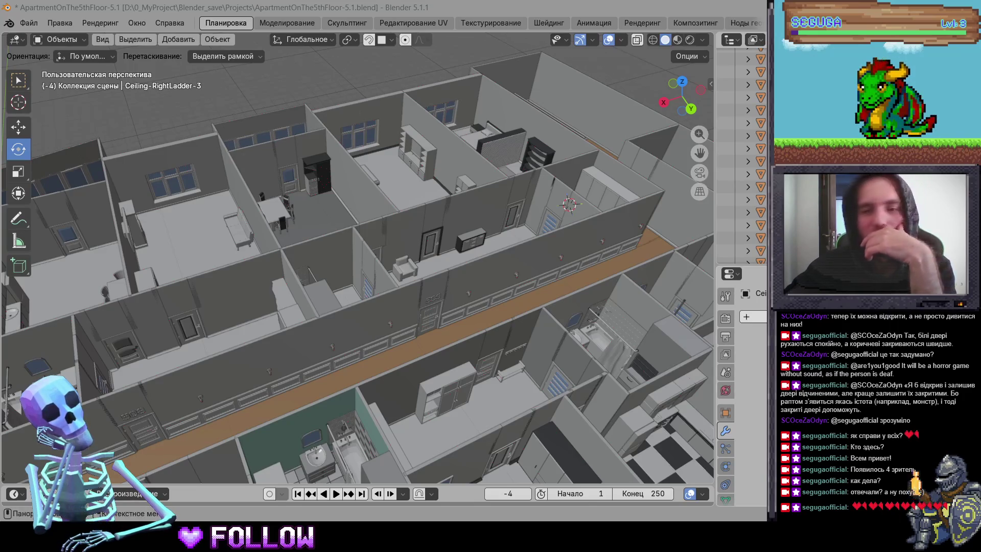
pyautogui.press('super+a')
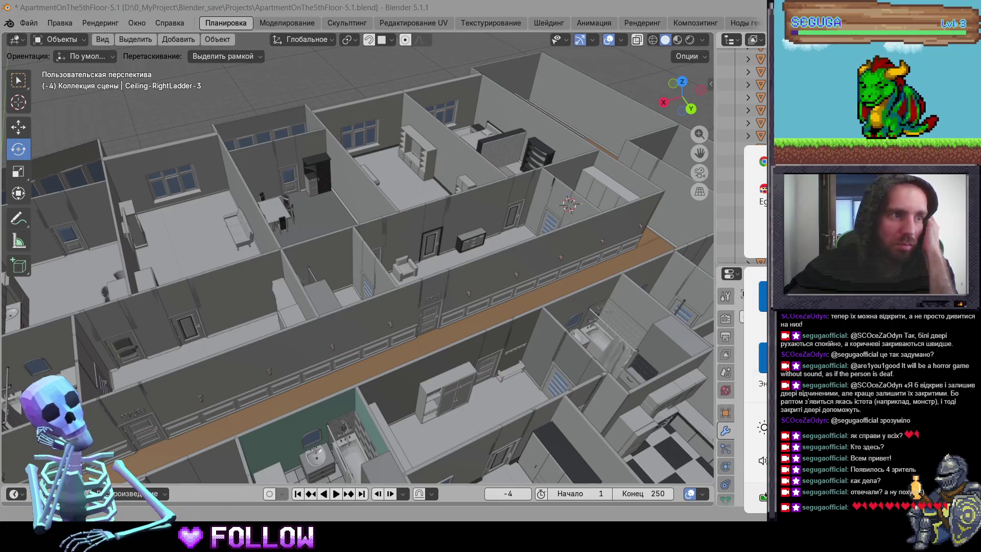
pyautogui.press('Escape')
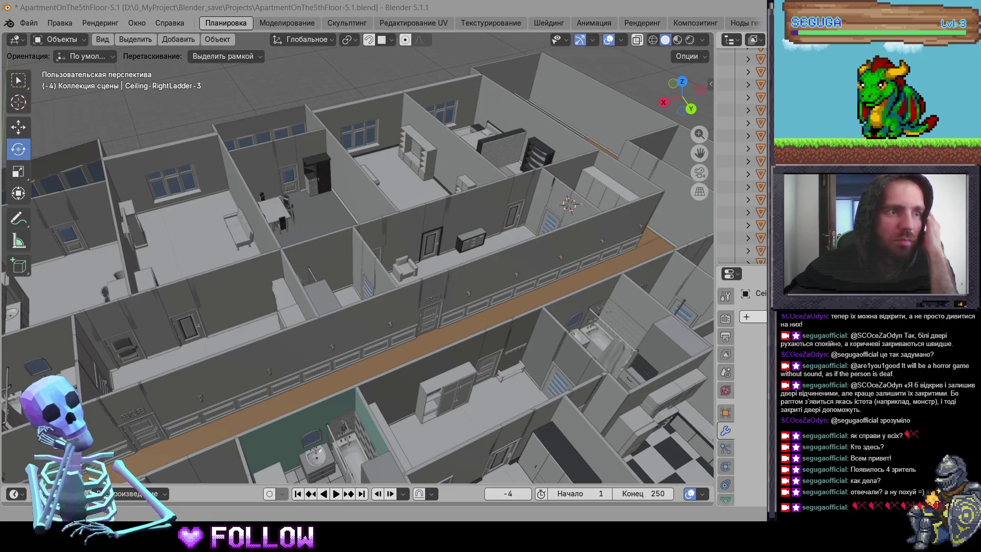
pyautogui.scroll(5, 382, 309)
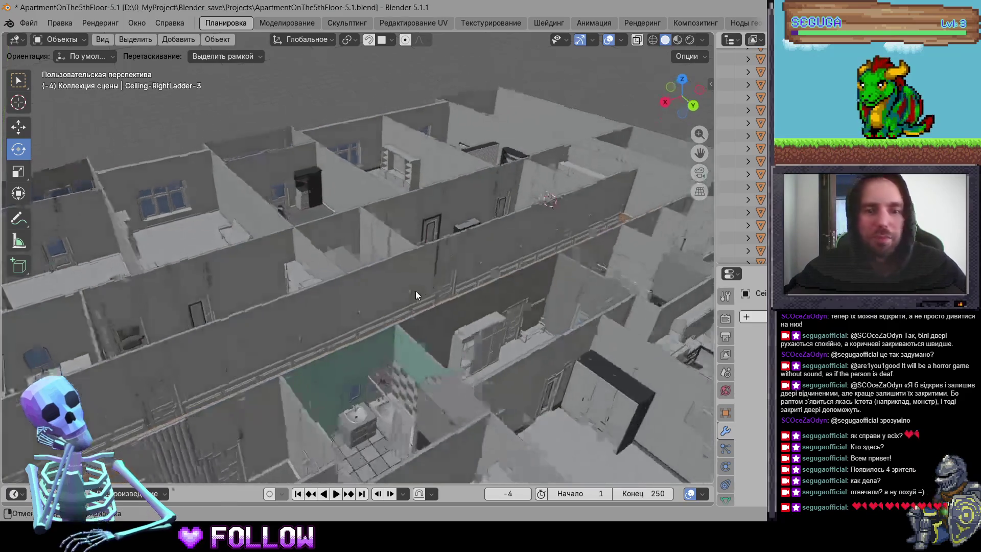
pyautogui.scroll(5, 312, 253)
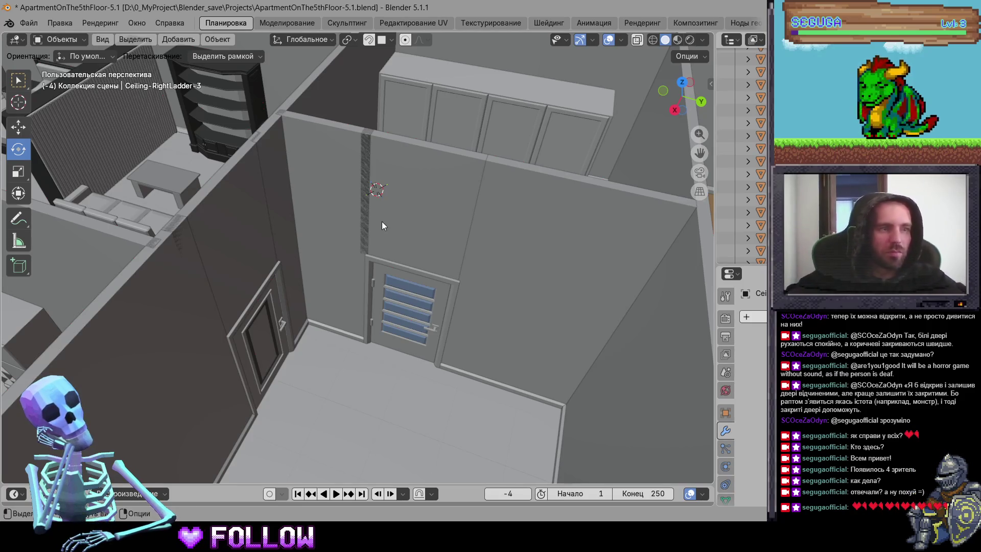
# Step: Check the pivots of two room doors and the kitchen door
pyautogui.scroll(3, 383, 209)
pyautogui.scroll(-3, 297, 230)
pyautogui.scroll(3, 225, 268)
pyautogui.click(373, 275)
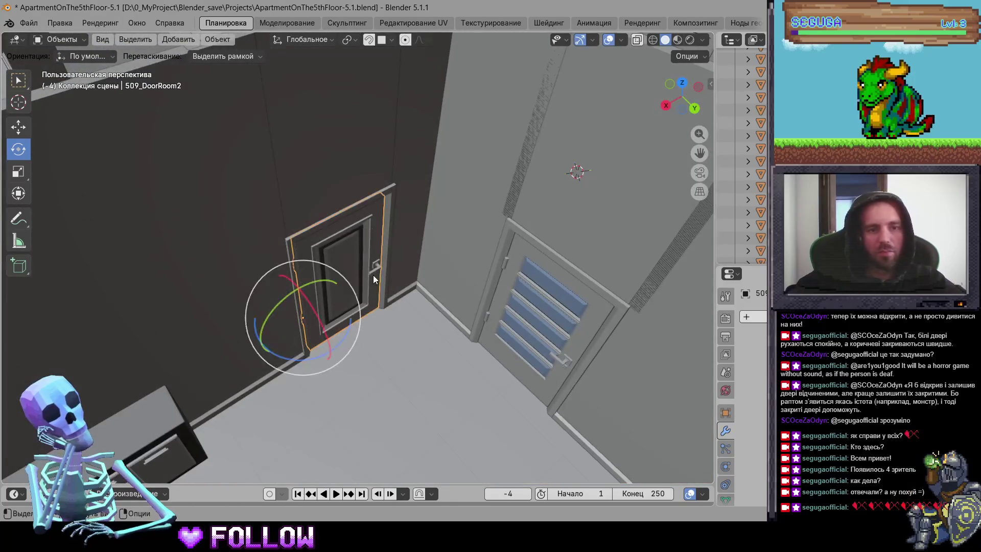
pyautogui.scroll(-3, 326, 256)
pyautogui.scroll(-2, 332, 255)
pyautogui.hscroll(-3, 341, 256)
pyautogui.click(341, 257)
pyautogui.scroll(3, 286, 260)
pyautogui.click(271, 262)
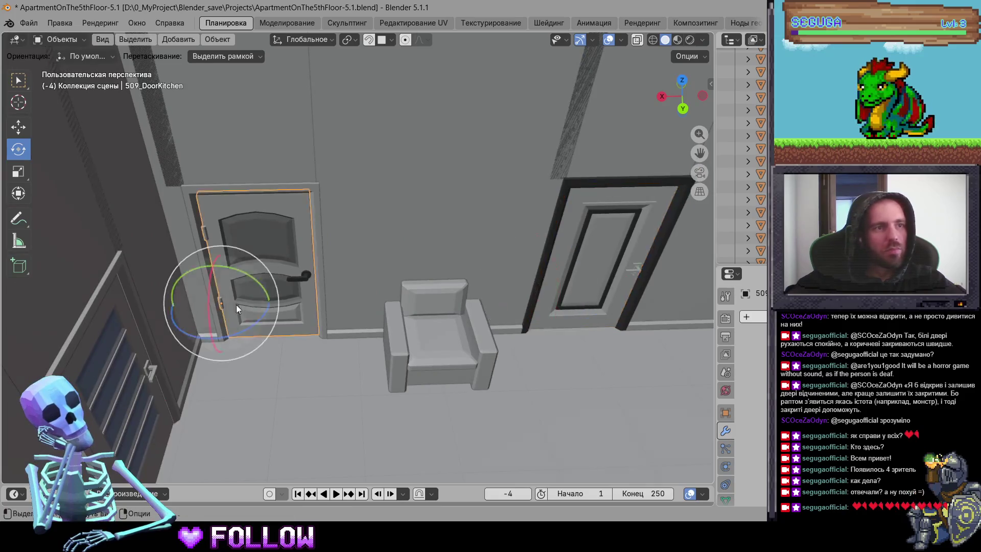
# Step: Check the pivots of both bathroom doors
pyautogui.scroll(3, 348, 271)
pyautogui.click(236, 356)
pyautogui.scroll(-6, 383, 340)
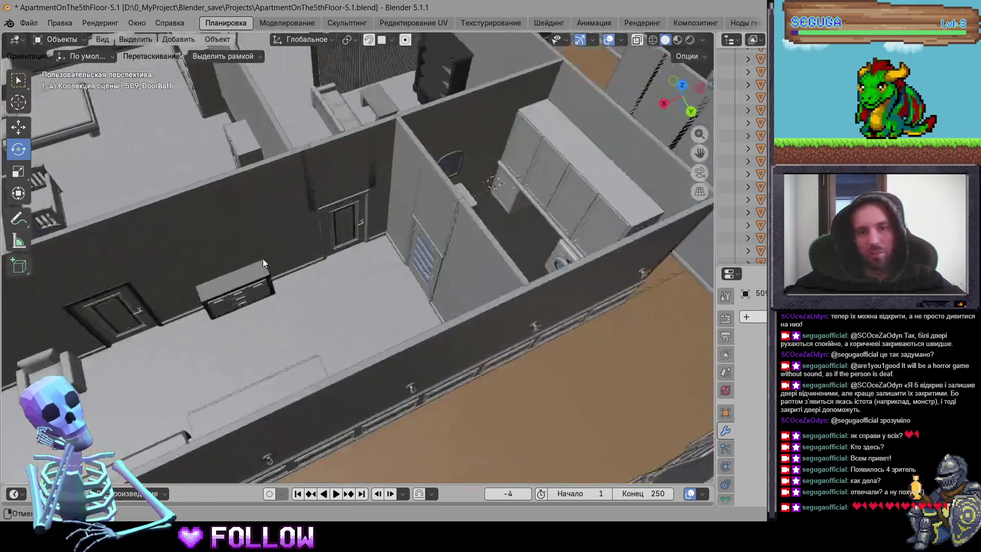
pyautogui.click(422, 249)
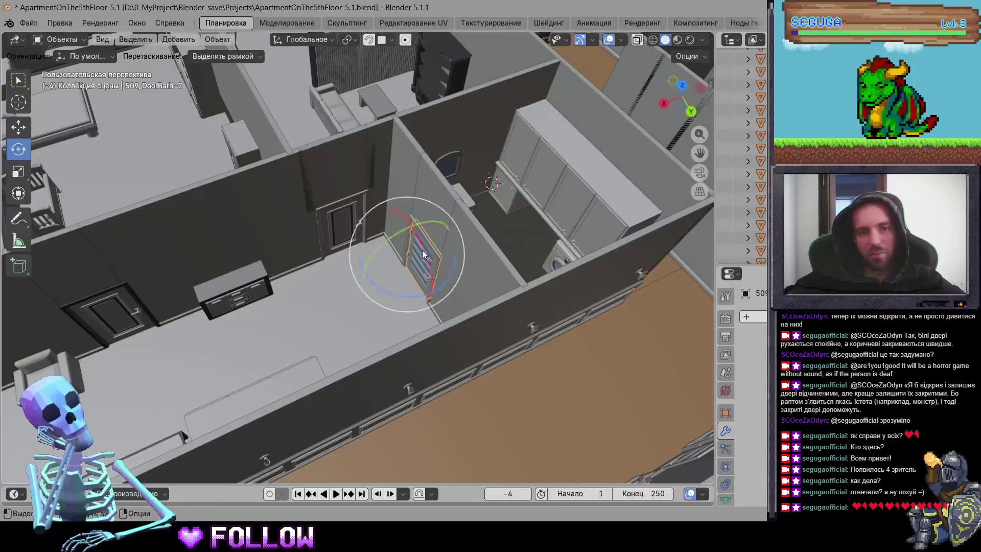
pyautogui.scroll(-6, 372, 288)
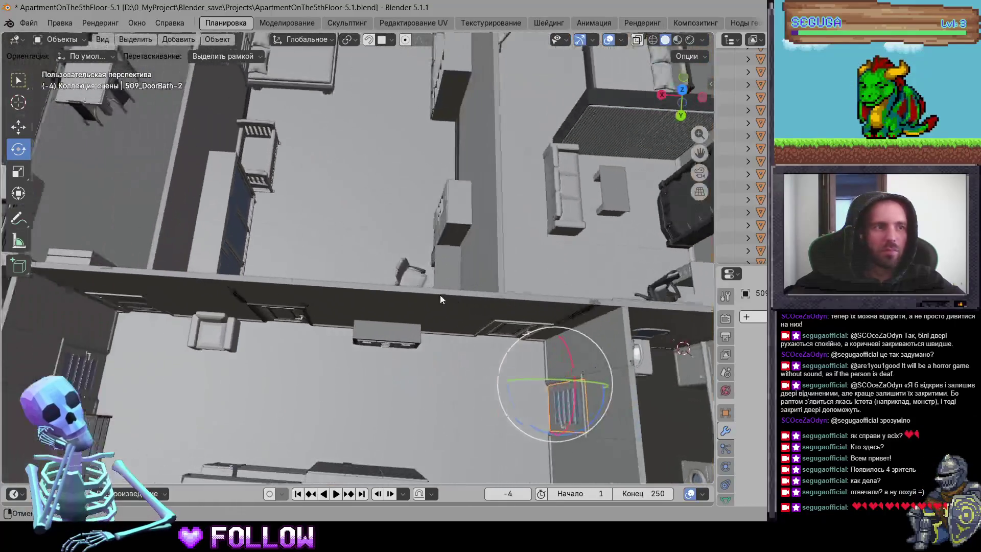
# Step: Select the fridge's top door and frame it to inspect its pivot
pyautogui.moveTo(439, 294)
pyautogui.mouseDown()
pyautogui.moveTo(448, 269)
pyautogui.moveTo(295, 278)
pyautogui.moveTo(363, 347)
pyautogui.moveTo(400, 277)
pyautogui.mouseUp()
pyautogui.scroll(5, 400, 277)
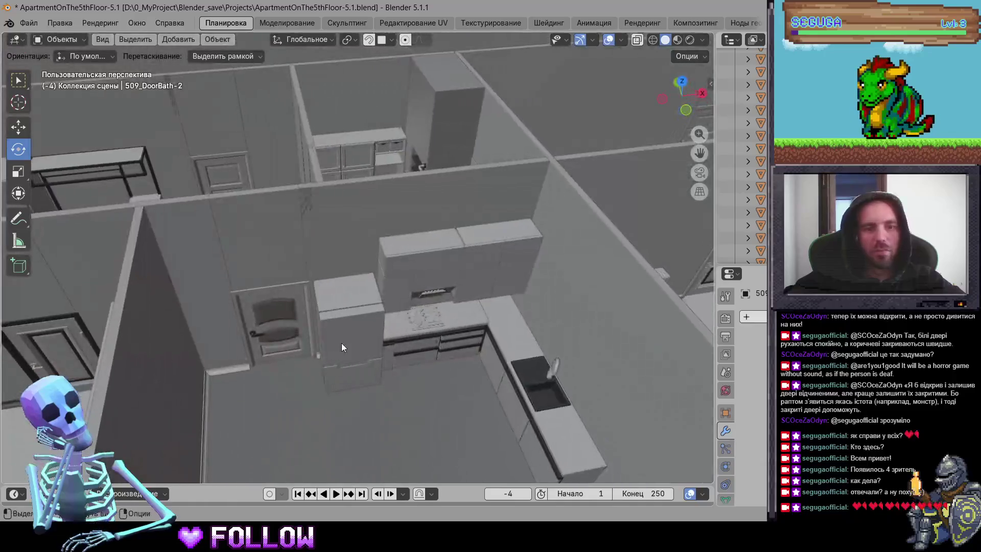
pyautogui.click(336, 340)
pyautogui.press('KP_Decimal')
pyautogui.moveTo(182, 242); pyautogui.dragTo(330, 262)
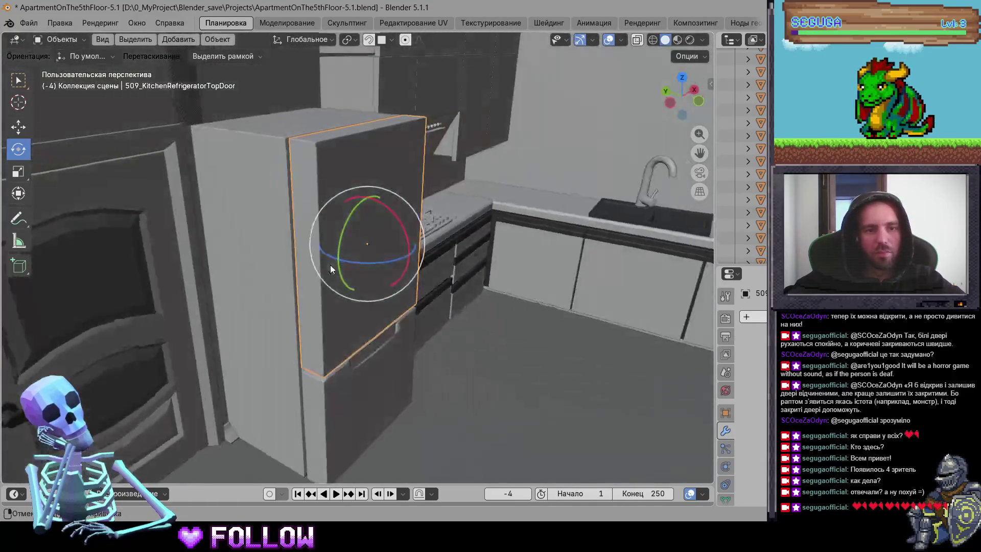
# Step: Move the origins of the upper and lower fridge doors to the 3D cursor
pyautogui.scroll(5, 272, 290)
pyautogui.rightClick(278, 290)
pyautogui.moveTo(286, 291)
pyautogui.click(365, 318)
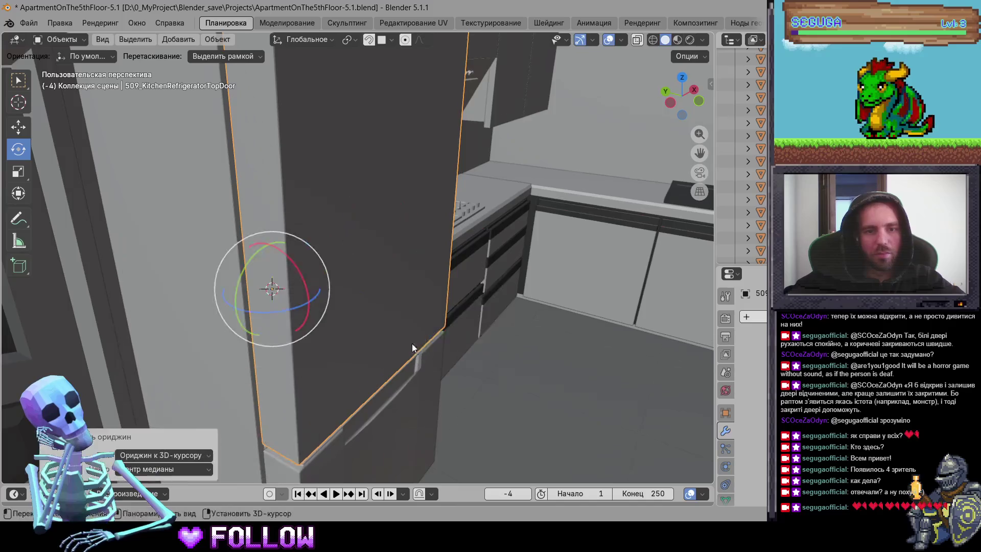
pyautogui.moveTo(412, 360); pyautogui.dragTo(374, 305)
pyautogui.click(297, 336)
pyautogui.rightClick(297, 340)
pyautogui.moveTo(327, 332)
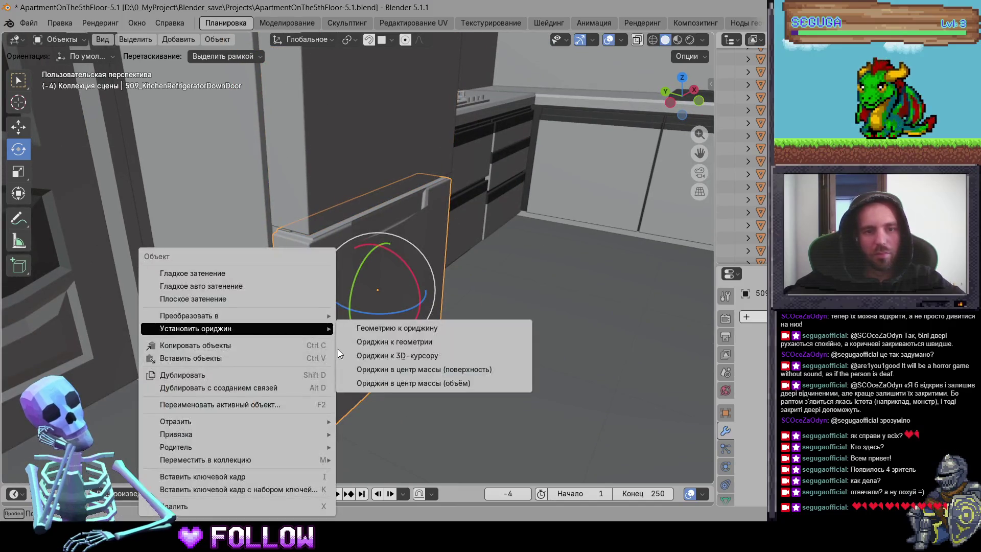
pyautogui.click(396, 359)
# Step: Set the first kitchen cabinet front's origin to the 3D cursor
pyautogui.scroll(-5, 280, 238)
pyautogui.moveTo(513, 256)
pyautogui.mouseDown()
pyautogui.moveTo(343, 262)
pyautogui.moveTo(322, 215)
pyautogui.mouseUp()
pyautogui.click(293, 215)
pyautogui.press('KP_Decimal')
pyautogui.scroll(5, 312, 242)
pyautogui.rightClick(287, 183)
pyautogui.moveTo(306, 184)
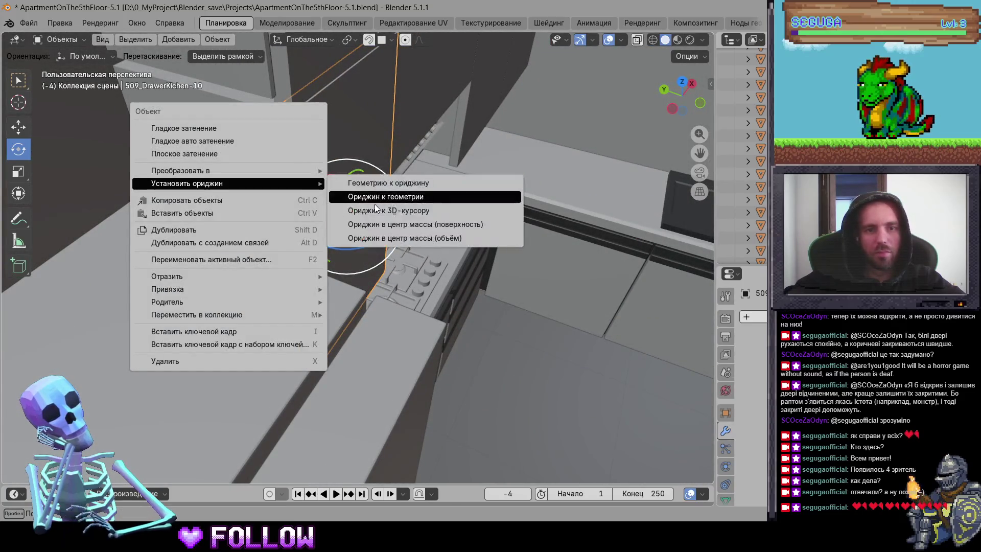
pyautogui.click(375, 200)
# Step: Move the origin of the upper cabinet front above the hob to the 3D cursor
pyautogui.click(360, 232)
pyautogui.press('KP_Decimal')
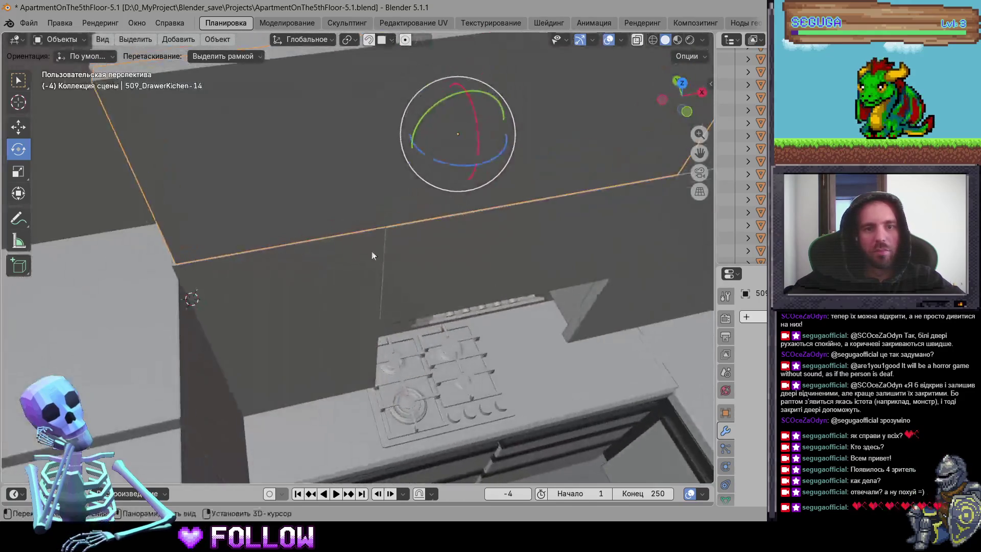
pyautogui.scroll(3, 327, 220)
pyautogui.rightClick(257, 194)
pyautogui.moveTo(260, 195)
pyautogui.click(358, 222)
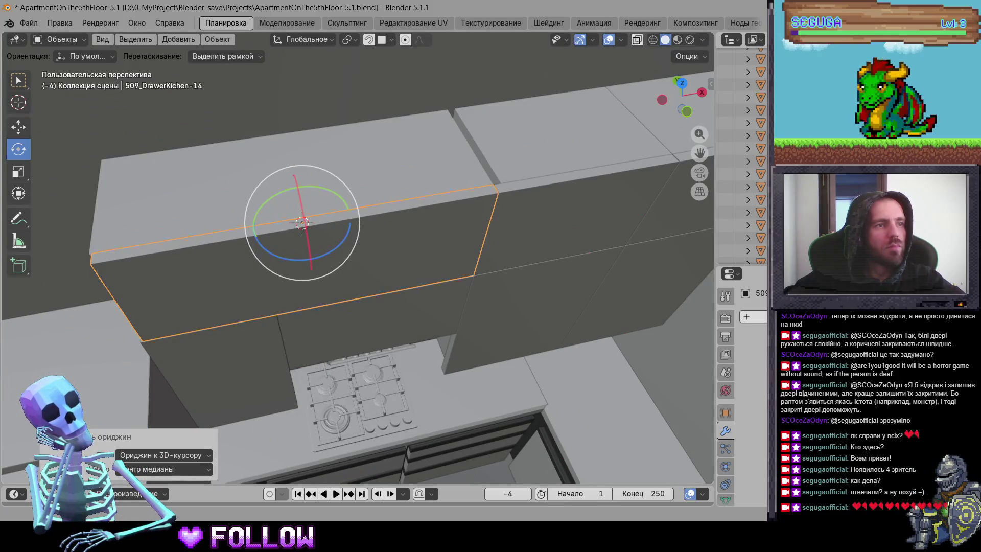
# Step: Set the origins of the next two neighbouring cabinet fronts to the 3D cursor
pyautogui.moveTo(282, 251)
pyautogui.mouseDown()
pyautogui.moveTo(347, 286)
pyautogui.moveTo(428, 278)
pyautogui.mouseUp()
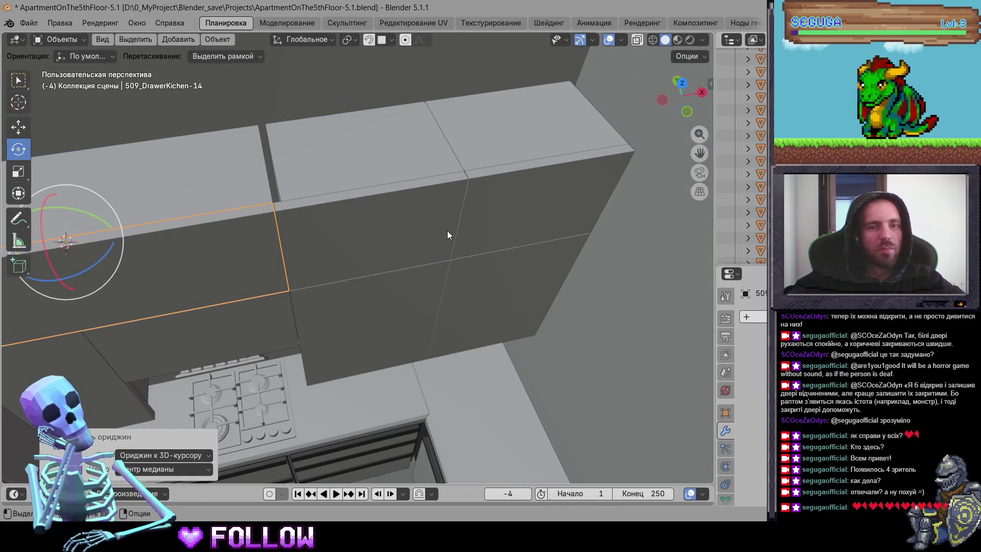
pyautogui.click(375, 214)
pyautogui.press('KP_Decimal')
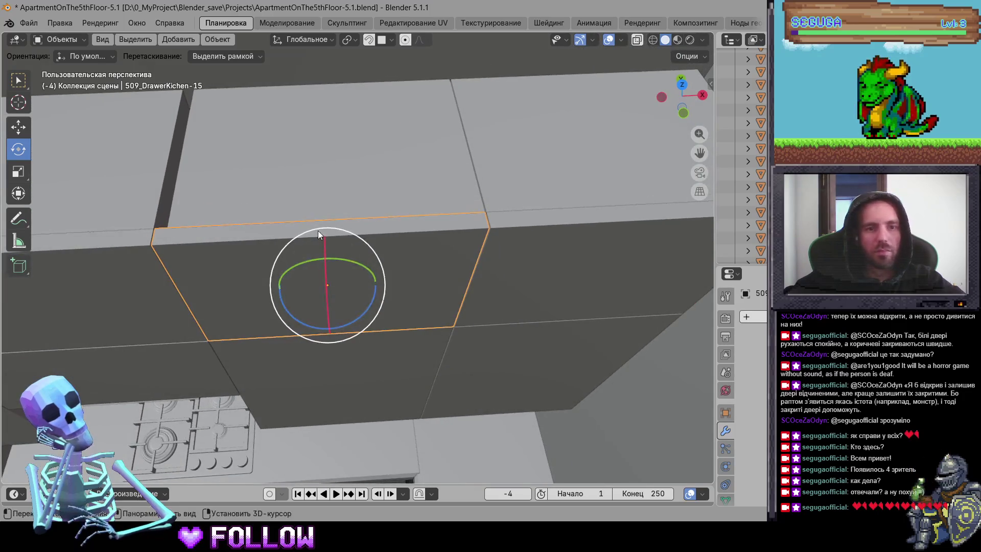
pyautogui.press('w')
pyautogui.rightClick(321, 229)
pyautogui.moveTo(352, 229)
pyautogui.click(426, 250)
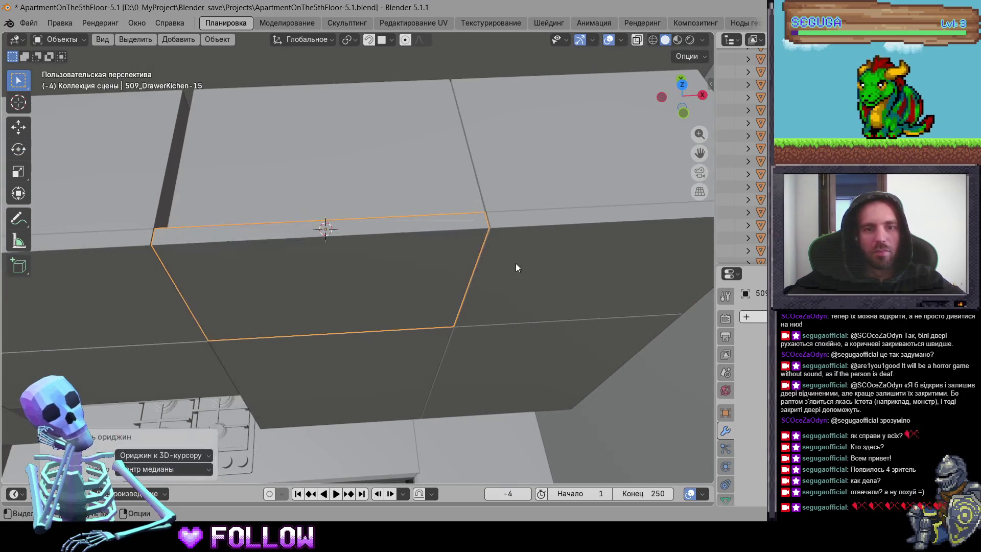
pyautogui.click(516, 262)
pyautogui.press('KP_Decimal')
pyautogui.rightClick(386, 237)
pyautogui.moveTo(386, 237)
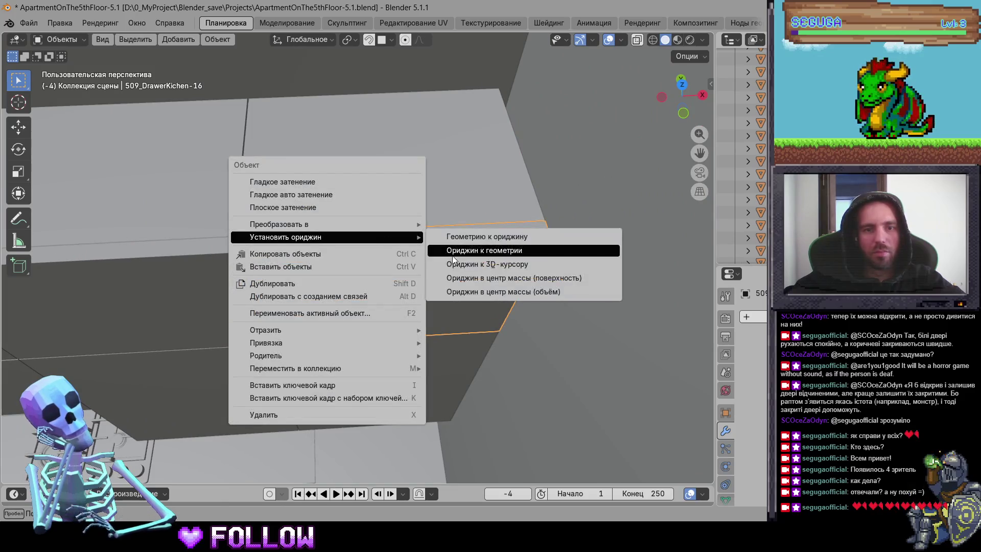
pyautogui.click(463, 265)
# Step: Move the origins of two more adjacent cabinet fronts to the 3D cursor
pyautogui.click(397, 394)
pyautogui.press('KP_Decimal')
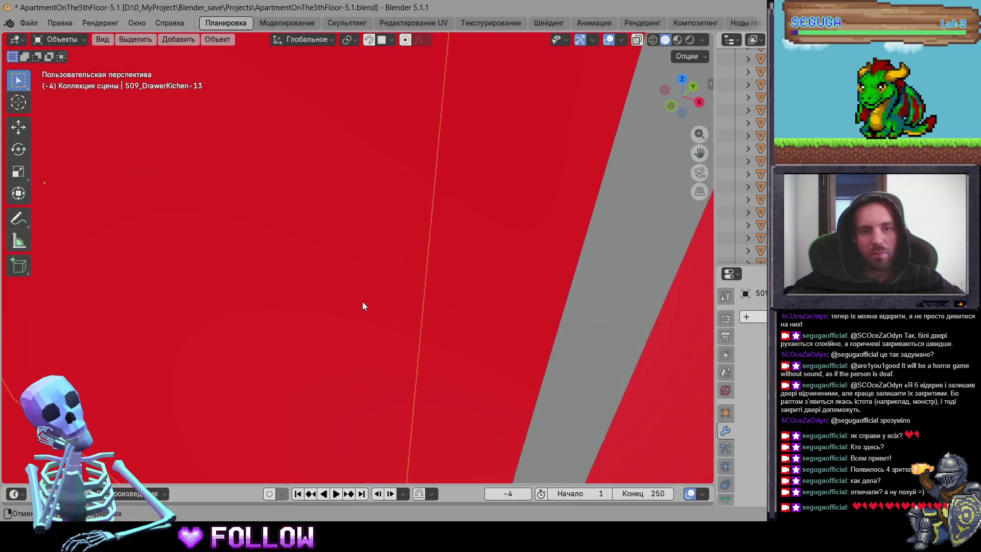
pyautogui.moveTo(362, 305)
pyautogui.mouseDown()
pyautogui.moveTo(437, 317)
pyautogui.moveTo(420, 303)
pyautogui.mouseUp()
pyautogui.rightClick(419, 292)
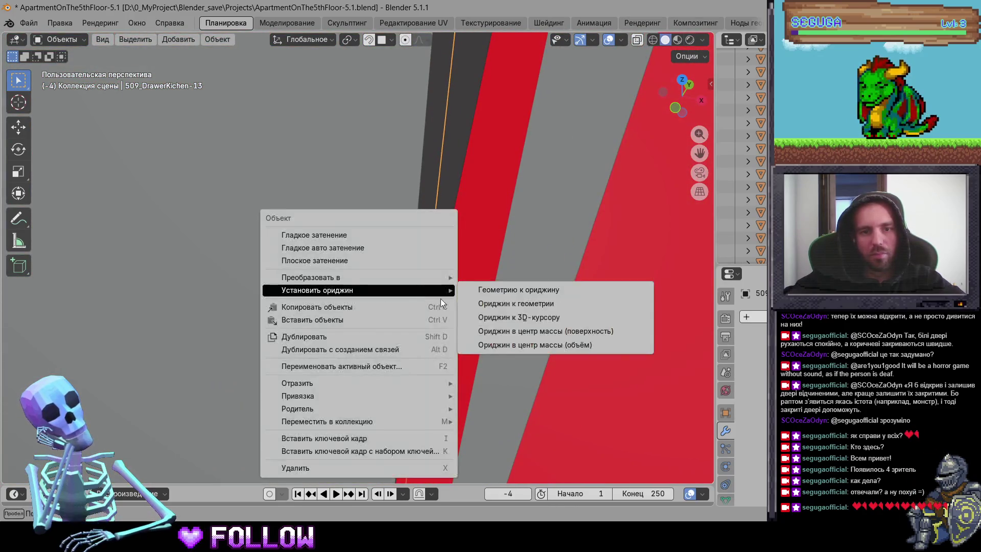
pyautogui.click(505, 320)
pyautogui.scroll(-5, 444, 337)
pyautogui.moveTo(220, 290)
pyautogui.mouseDown()
pyautogui.moveTo(348, 217)
pyautogui.moveTo(323, 254)
pyautogui.moveTo(339, 205)
pyautogui.moveTo(314, 213)
pyautogui.moveTo(289, 197)
pyautogui.moveTo(313, 241)
pyautogui.moveTo(244, 222)
pyautogui.moveTo(412, 234)
pyautogui.moveTo(367, 226)
pyautogui.moveTo(324, 263)
pyautogui.moveTo(325, 228)
pyautogui.moveTo(347, 261)
pyautogui.moveTo(344, 234)
pyautogui.moveTo(305, 216)
pyautogui.moveTo(299, 281)
pyautogui.mouseUp()
pyautogui.click(314, 219)
pyautogui.rightClick(299, 285)
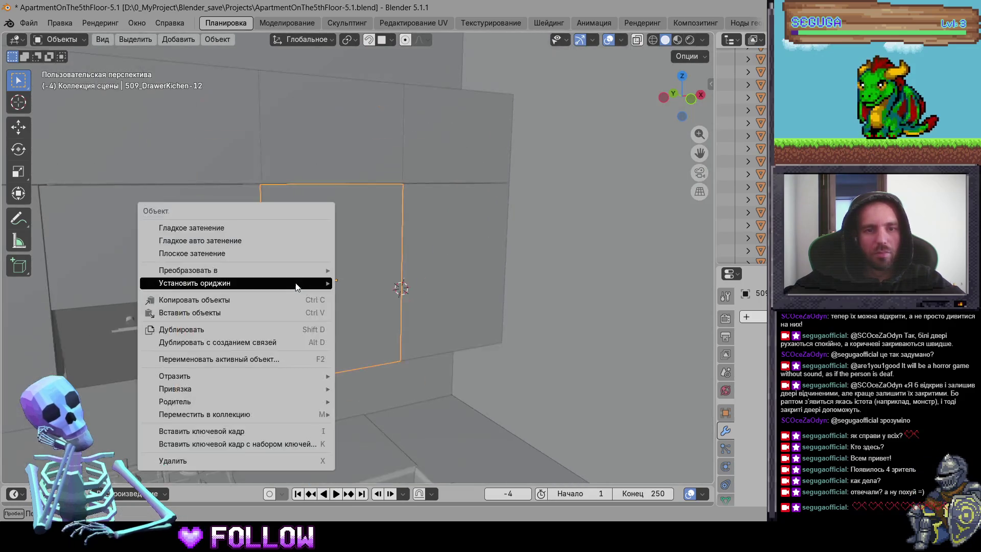
pyautogui.moveTo(312, 283)
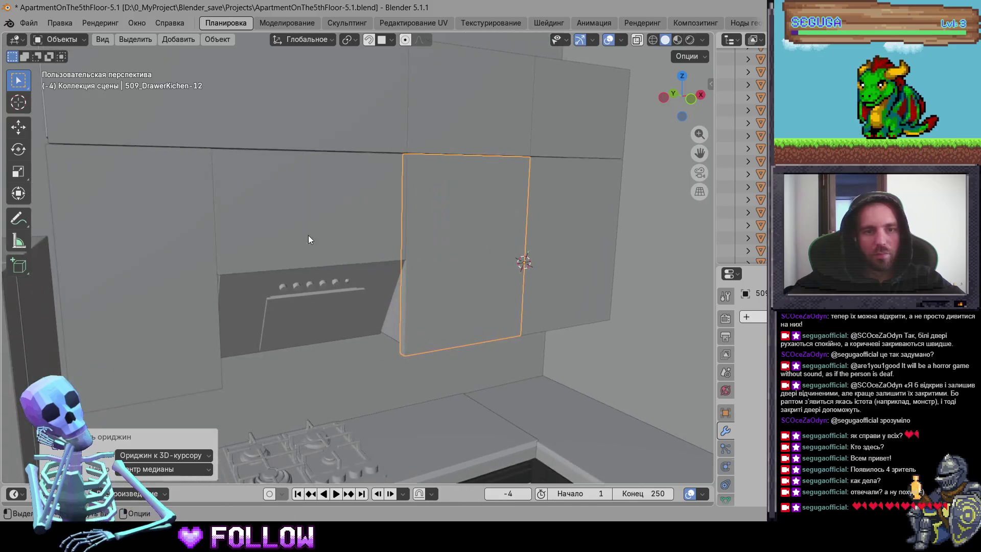
pyautogui.click(327, 247)
# Step: Set the cabinet panel's origin to the 3D cursor on its lower edge
pyautogui.scroll(5, 257, 295)
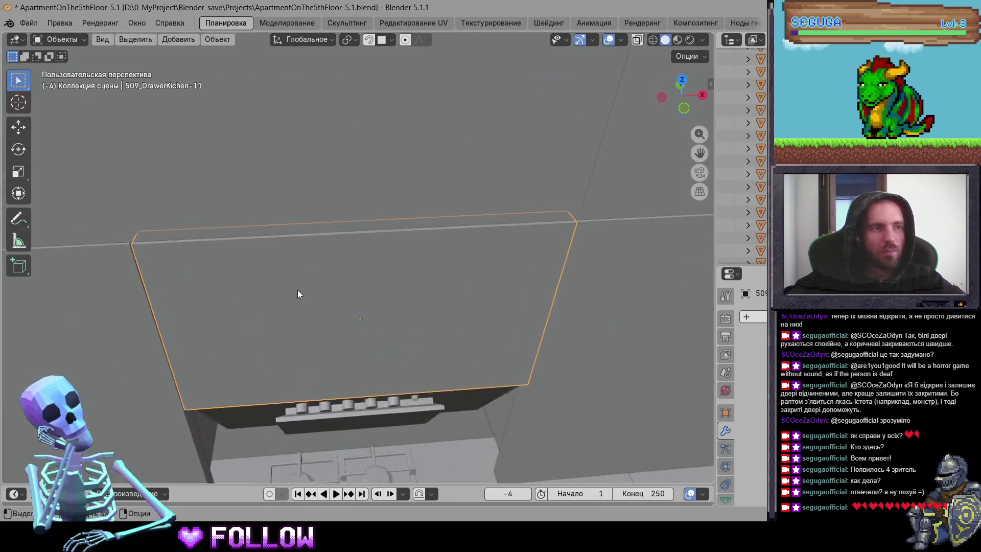
pyautogui.moveTo(342, 253)
pyautogui.mouseDown()
pyautogui.moveTo(286, 223)
pyautogui.moveTo(386, 274)
pyautogui.moveTo(333, 274)
pyautogui.moveTo(332, 264)
pyautogui.moveTo(466, 286)
pyautogui.moveTo(473, 263)
pyautogui.moveTo(461, 250)
pyautogui.mouseUp()
pyautogui.rightClick(462, 250)
pyautogui.moveTo(462, 251)
pyautogui.click(516, 279)
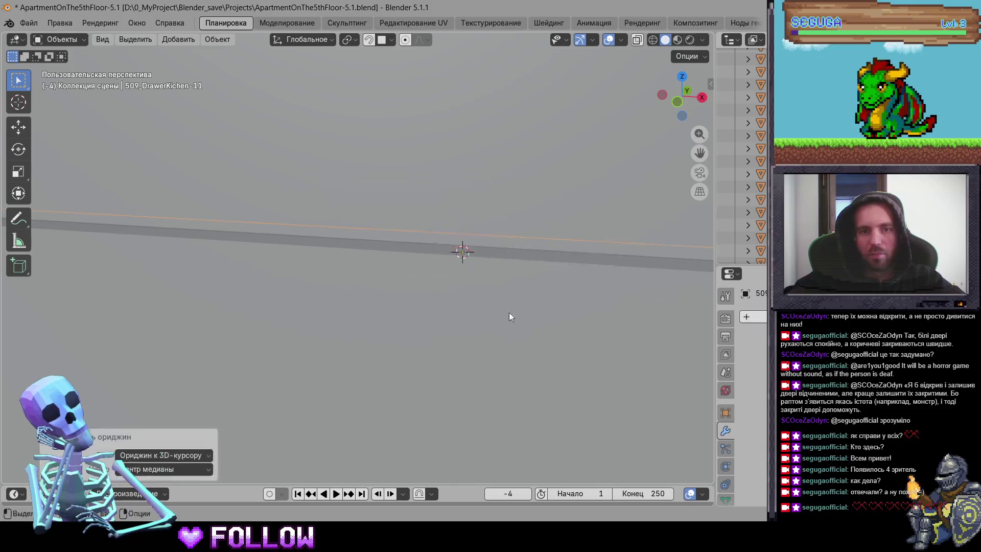
# Step: Select the upper cabinet above the hood and view the whole kitchen
pyautogui.scroll(-5, 326, 337)
pyautogui.scroll(3, 366, 256)
pyautogui.click(338, 250)
pyautogui.moveTo(338, 254)
pyautogui.mouseDown()
pyautogui.moveTo(437, 251)
pyautogui.moveTo(271, 255)
pyautogui.moveTo(418, 205)
pyautogui.mouseUp()
pyautogui.click(418, 201)
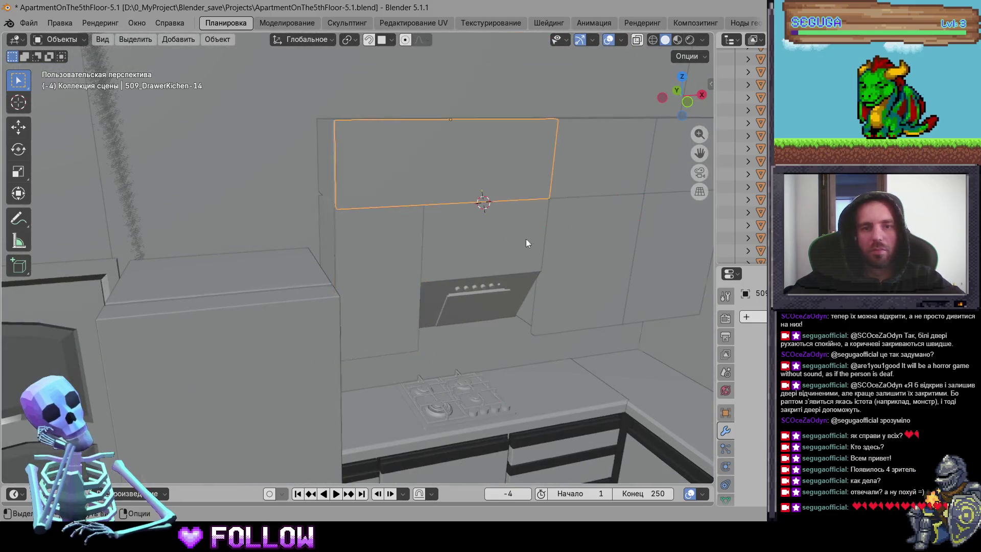
pyautogui.scroll(-5, 526, 238)
pyautogui.moveTo(463, 286)
pyautogui.mouseDown()
pyautogui.moveTo(347, 222)
pyautogui.moveTo(367, 276)
pyautogui.mouseUp()
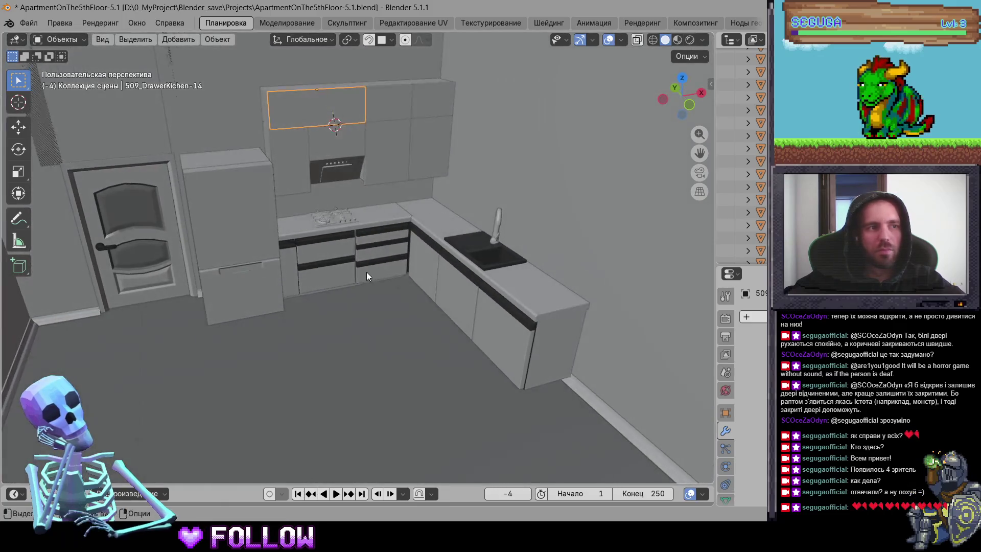
# Step: Set the lower drawer panel's origin to the 3D cursor
pyautogui.click(312, 290)
pyautogui.click(290, 283)
pyautogui.scroll(6, 294, 283)
pyautogui.moveTo(314, 287)
pyautogui.mouseDown()
pyautogui.moveTo(332, 285)
pyautogui.moveTo(289, 260)
pyautogui.moveTo(280, 291)
pyautogui.moveTo(309, 333)
pyautogui.moveTo(330, 342)
pyautogui.mouseUp()
pyautogui.moveTo(210, 326)
pyautogui.mouseDown()
pyautogui.moveTo(218, 294)
pyautogui.moveTo(303, 301)
pyautogui.mouseUp()
pyautogui.rightClick(290, 273)
pyautogui.moveTo(371, 277)
pyautogui.click(450, 300)
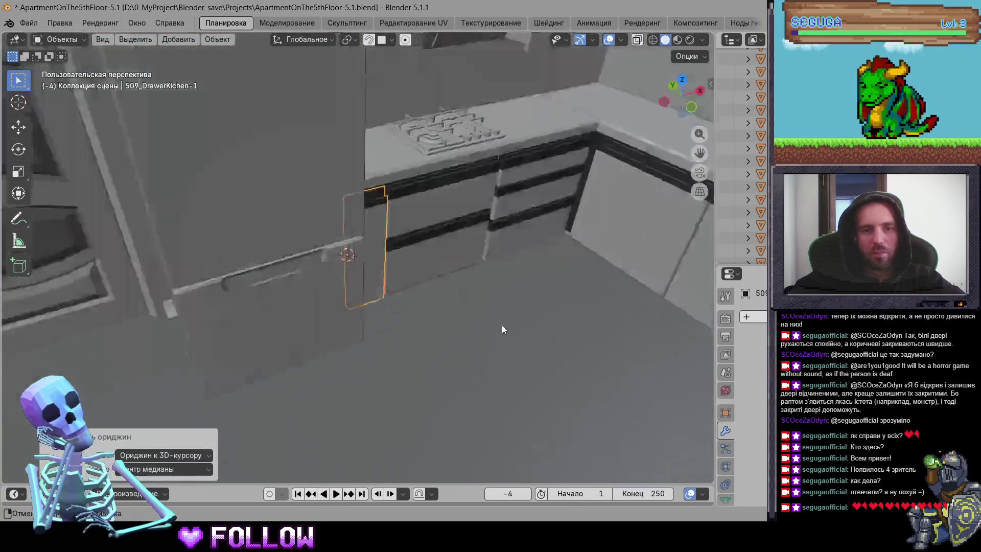
# Step: Move the origin of kitchen panel 509_DrawerKichen-7 to the 3D cursor
pyautogui.moveTo(501, 324); pyautogui.dragTo(318, 254)
pyautogui.click(253, 264)
pyautogui.click(438, 263)
pyautogui.scroll(5, 438, 262)
pyautogui.moveTo(438, 263)
pyautogui.mouseDown()
pyautogui.moveTo(123, 266)
pyautogui.moveTo(145, 327)
pyautogui.moveTo(191, 350)
pyautogui.moveTo(243, 403)
pyautogui.moveTo(250, 254)
pyautogui.moveTo(186, 237)
pyautogui.mouseUp()
pyautogui.scroll(4, 247, 262)
pyautogui.scroll(3, 243, 404)
pyautogui.rightClick(146, 274)
pyautogui.moveTo(146, 274)
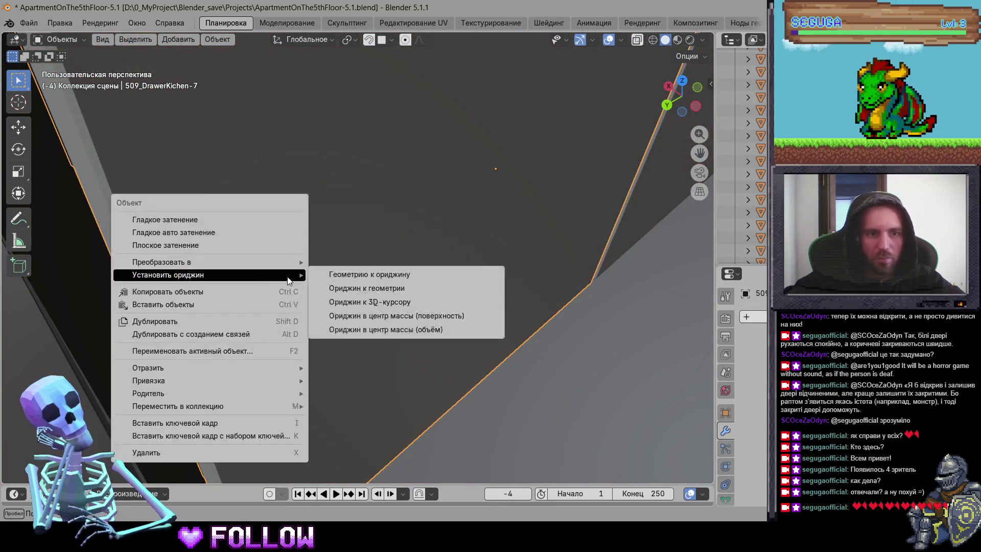
pyautogui.click(358, 302)
# Step: Set cabinet door 509_DrawerKichen-8's origin to the 3D cursor at its hinge edge
pyautogui.scroll(-5, 236, 310)
pyautogui.moveTo(397, 302); pyautogui.dragTo(200, 259)
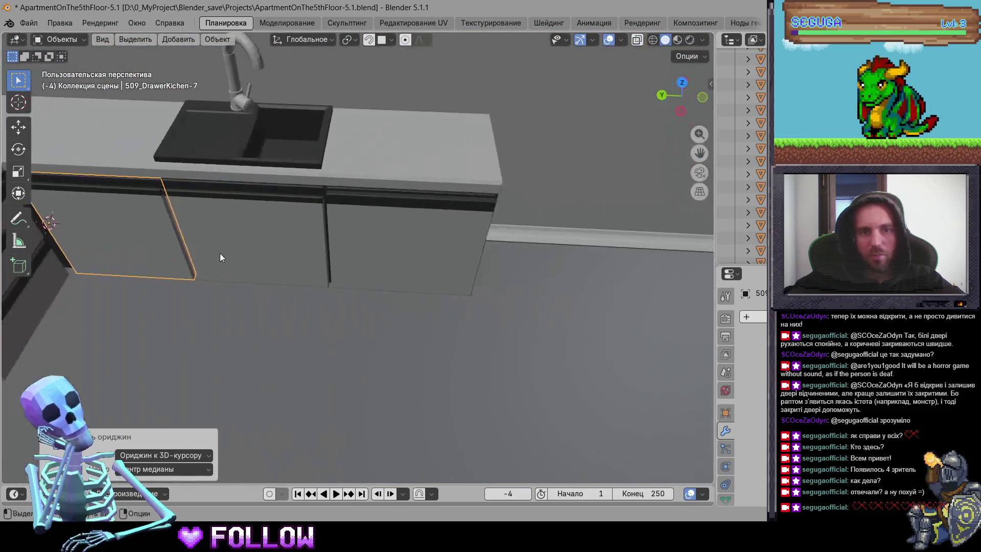
pyautogui.click(240, 244)
pyautogui.press('KP_Decimal')
pyautogui.scroll(3, 275, 250)
pyautogui.moveTo(261, 259)
pyautogui.mouseDown()
pyautogui.moveTo(138, 271)
pyautogui.moveTo(215, 272)
pyautogui.moveTo(197, 273)
pyautogui.moveTo(149, 220)
pyautogui.mouseUp()
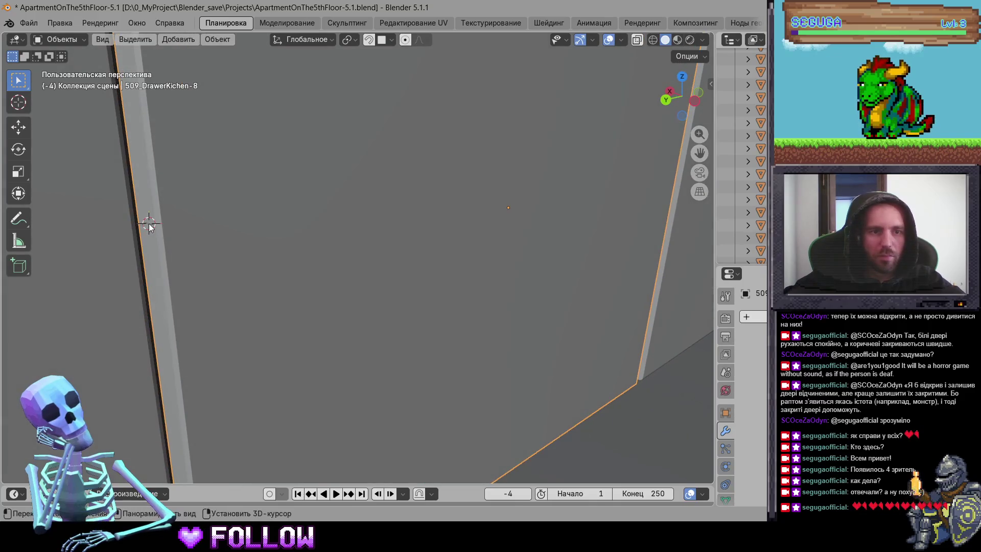
pyautogui.rightClick(148, 222)
pyautogui.moveTo(194, 224)
pyautogui.click(247, 251)
# Step: Move 509_DrawerKichen-9's origin to the 3D cursor, then view the apartment from overhead
pyautogui.scroll(-5, 231, 284)
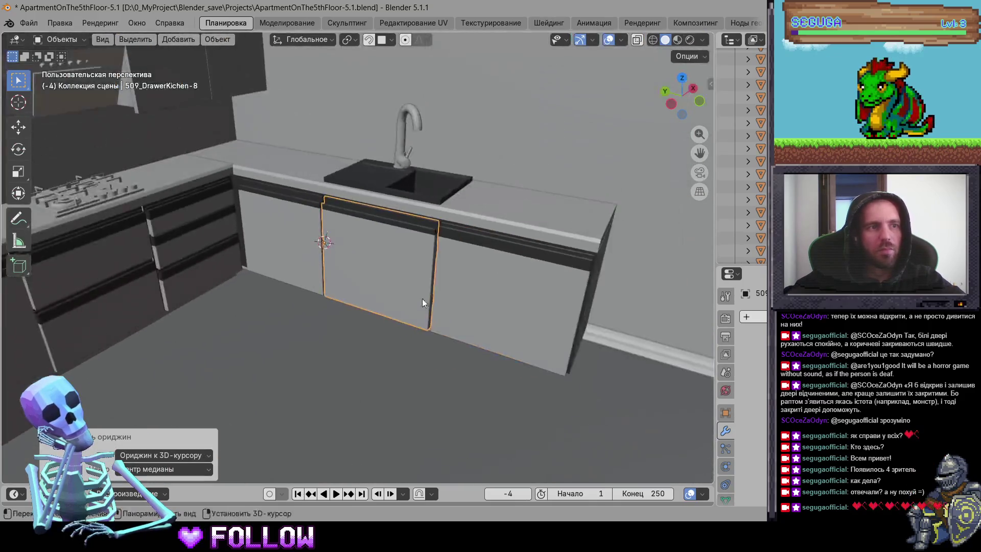
pyautogui.click(404, 291)
pyautogui.scroll(8, 357, 286)
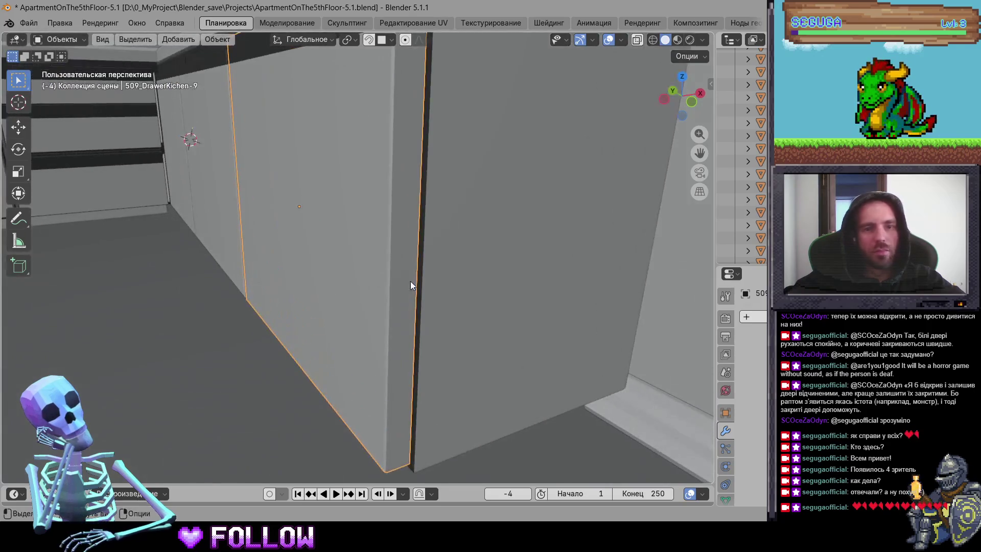
pyautogui.rightClick(397, 257)
pyautogui.moveTo(409, 258)
pyautogui.click(502, 284)
pyautogui.scroll(-5, 234, 297)
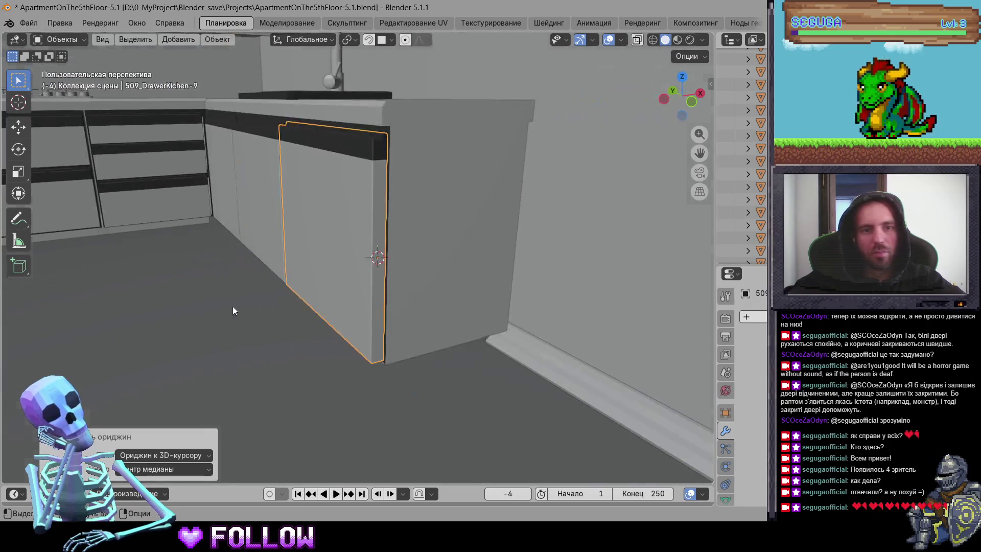
pyautogui.scroll(-5, 272, 296)
pyautogui.scroll(-3, 306, 265)
pyautogui.moveTo(344, 238)
pyautogui.mouseDown()
pyautogui.moveTo(378, 258)
pyautogui.moveTo(236, 260)
pyautogui.moveTo(357, 231)
pyautogui.moveTo(459, 228)
pyautogui.moveTo(348, 208)
pyautogui.moveTo(281, 220)
pyautogui.moveTo(628, 327)
pyautogui.mouseUp()
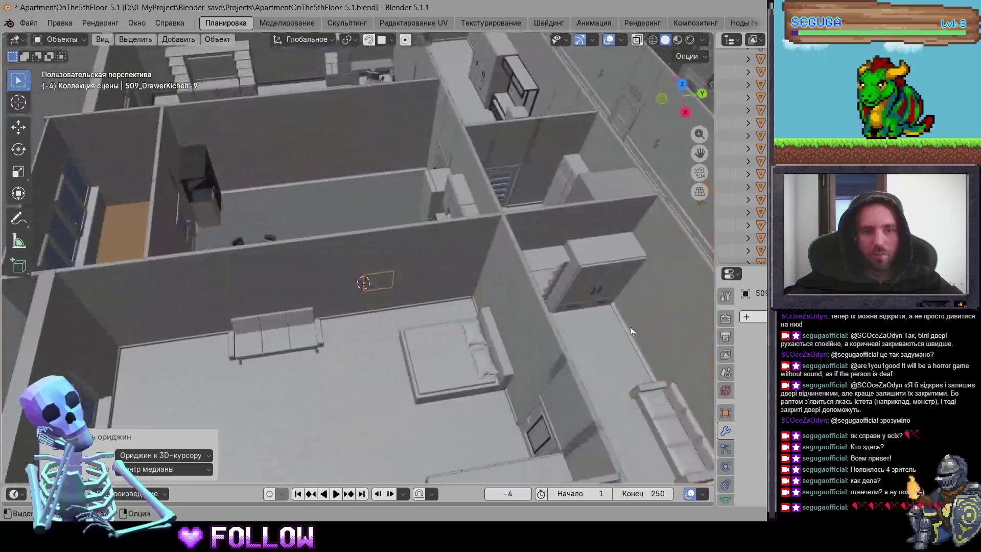
# Step: Move the dark room door's origin to the 3D cursor on its hinge edge
pyautogui.click(473, 274)
pyautogui.scroll(-2, 284, 191)
pyautogui.scroll(4, 284, 191)
pyautogui.moveTo(284, 191)
pyautogui.mouseDown()
pyautogui.moveTo(227, 235)
pyautogui.moveTo(346, 164)
pyautogui.mouseUp()
pyautogui.scroll(4, 346, 164)
pyautogui.moveTo(406, 120)
pyautogui.mouseDown()
pyautogui.moveTo(372, 216)
pyautogui.moveTo(437, 145)
pyautogui.moveTo(390, 270)
pyautogui.moveTo(342, 283)
pyautogui.moveTo(351, 221)
pyautogui.moveTo(324, 241)
pyautogui.moveTo(353, 312)
pyautogui.moveTo(368, 304)
pyautogui.moveTo(237, 293)
pyautogui.moveTo(421, 256)
pyautogui.moveTo(390, 223)
pyautogui.moveTo(397, 280)
pyautogui.moveTo(366, 250)
pyautogui.moveTo(446, 269)
pyautogui.moveTo(384, 222)
pyautogui.moveTo(434, 293)
pyautogui.moveTo(391, 271)
pyautogui.moveTo(411, 267)
pyautogui.moveTo(402, 266)
pyautogui.moveTo(403, 209)
pyautogui.mouseUp()
pyautogui.scroll(5, 380, 210)
pyautogui.rightClick(337, 311)
pyautogui.moveTo(342, 303)
pyautogui.click(379, 333)
# Step: Set tall cabinet door 509_DrawerKichen-18's origin to the 3D cursor
pyautogui.scroll(-5, 237, 292)
pyautogui.click(397, 281)
pyautogui.scroll(5, 403, 281)
pyautogui.scroll(3, 385, 226)
pyautogui.rightClick(301, 225)
pyautogui.moveTo(307, 226)
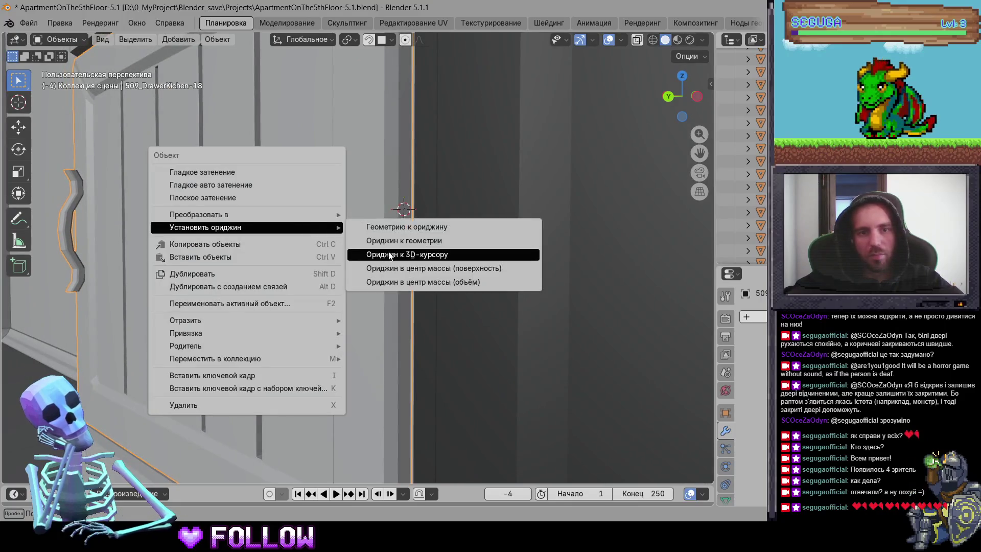
pyautogui.click(416, 254)
# Step: Set adjacent door 509_DrawerKichen-19's origin to the 3D cursor
pyautogui.scroll(-3, 339, 331)
pyautogui.click(388, 266)
pyautogui.scroll(3, 404, 321)
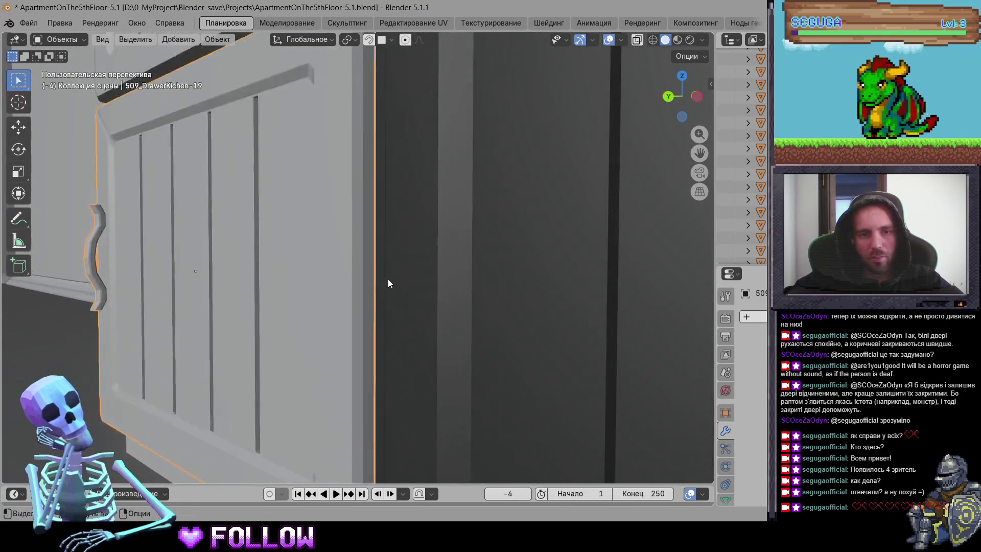
pyautogui.rightClick(366, 266)
pyautogui.moveTo(352, 261)
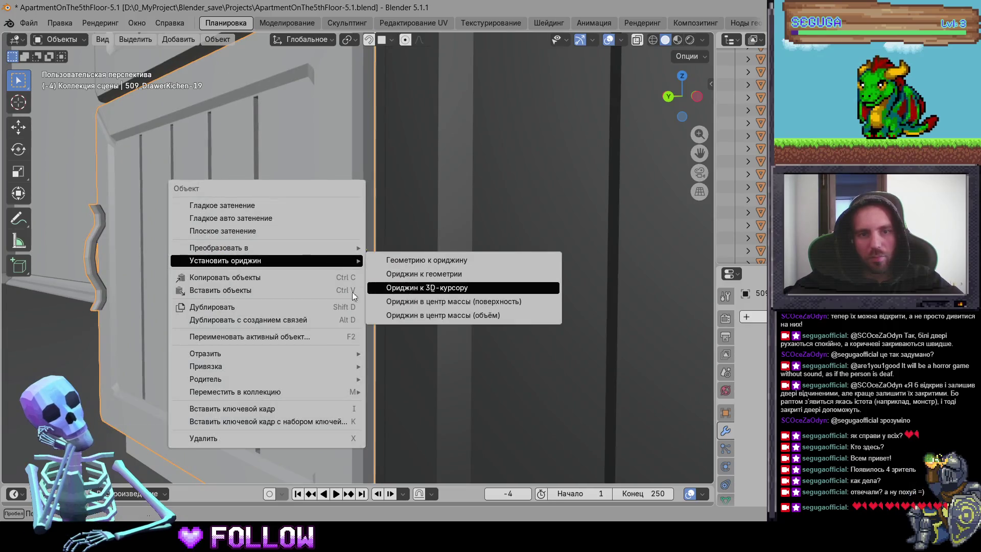
pyautogui.click(409, 286)
# Step: View the apartment from above and select the lower fridge door and wardrobe door 509_DrawerRoom-2
pyautogui.scroll(-3, 302, 276)
pyautogui.scroll(-5, 302, 272)
pyautogui.moveTo(448, 337)
pyautogui.mouseDown()
pyautogui.moveTo(373, 294)
pyautogui.moveTo(485, 315)
pyautogui.moveTo(546, 304)
pyautogui.mouseUp()
pyautogui.scroll(-3, 546, 304)
pyautogui.moveTo(397, 300)
pyautogui.mouseDown()
pyautogui.moveTo(436, 286)
pyautogui.moveTo(362, 280)
pyautogui.moveTo(371, 272)
pyautogui.mouseUp()
pyautogui.click(430, 301)
pyautogui.click(370, 272)
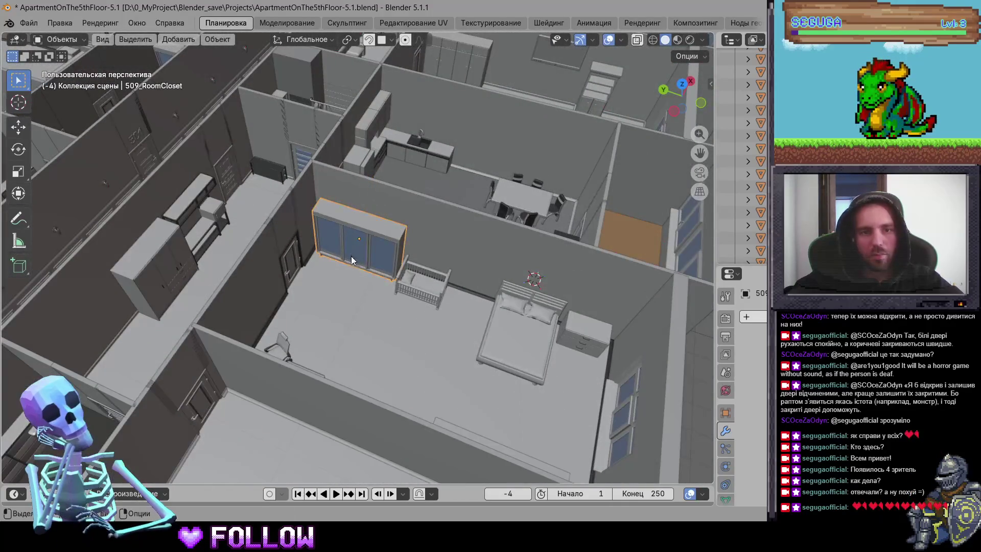
pyautogui.scroll(3, 398, 302)
pyautogui.scroll(-4, 446, 345)
pyautogui.moveTo(587, 338)
pyautogui.mouseDown()
pyautogui.moveTo(447, 255)
pyautogui.moveTo(476, 314)
pyautogui.mouseUp()
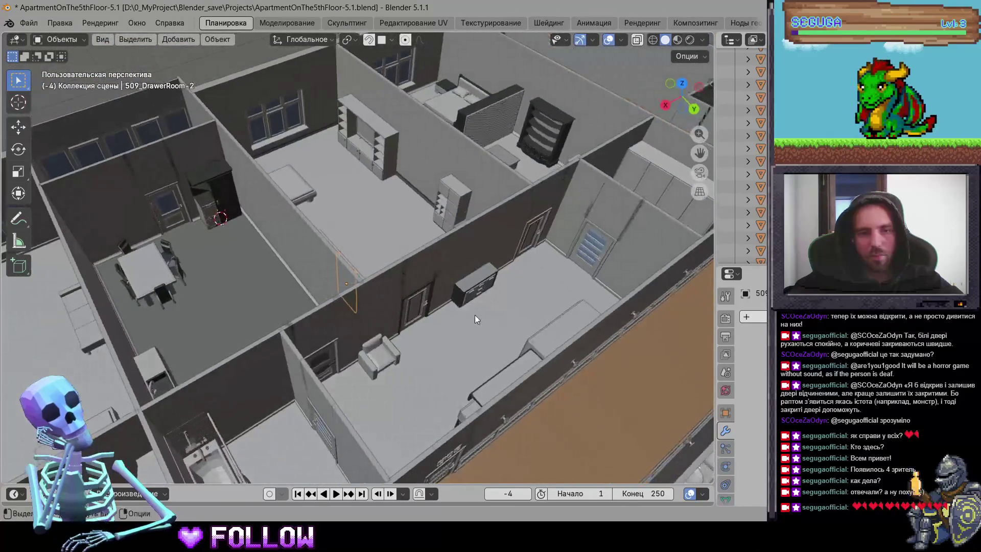
# Step: Orbit and zoom through the entrance room and corridor, selecting the floor and door 509_Door
pyautogui.click(476, 315)
pyautogui.moveTo(296, 284)
pyautogui.mouseDown()
pyautogui.moveTo(288, 252)
pyautogui.moveTo(273, 378)
pyautogui.mouseUp()
pyautogui.click(274, 378)
pyautogui.scroll(3, 288, 259)
pyautogui.moveTo(288, 259)
pyautogui.mouseDown()
pyautogui.moveTo(363, 312)
pyautogui.moveTo(381, 260)
pyautogui.mouseUp()
pyautogui.scroll(5, 381, 259)
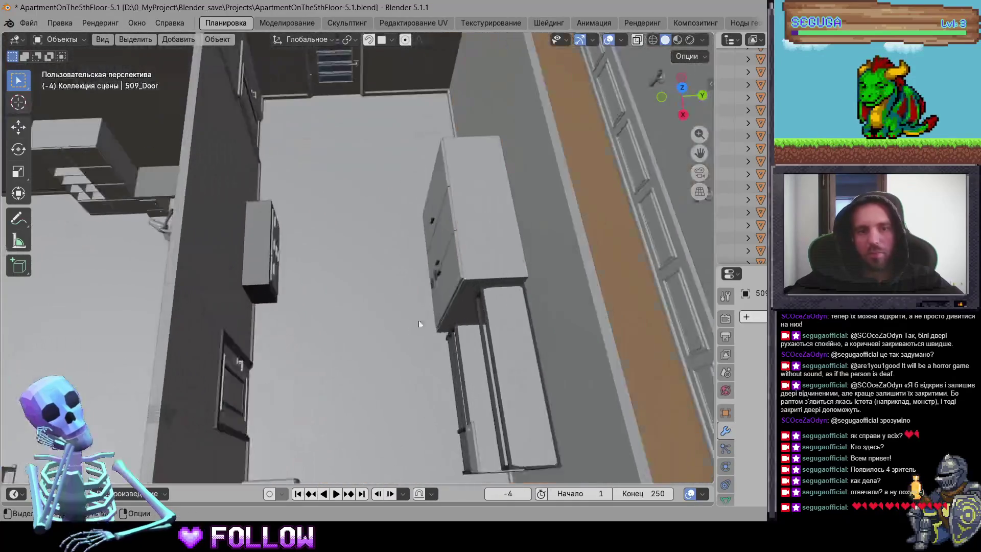
pyautogui.moveTo(395, 324); pyautogui.dragTo(394, 322)
pyautogui.moveTo(234, 336)
pyautogui.mouseDown()
pyautogui.moveTo(312, 260)
pyautogui.moveTo(195, 243)
pyautogui.moveTo(247, 222)
pyautogui.mouseUp()
# Step: Navigate past the wardrobe and 509_DoorRoom to close in on desk cabinet door 509_DrawerRoom-6
pyautogui.click(407, 312)
pyautogui.scroll(-6, 349, 316)
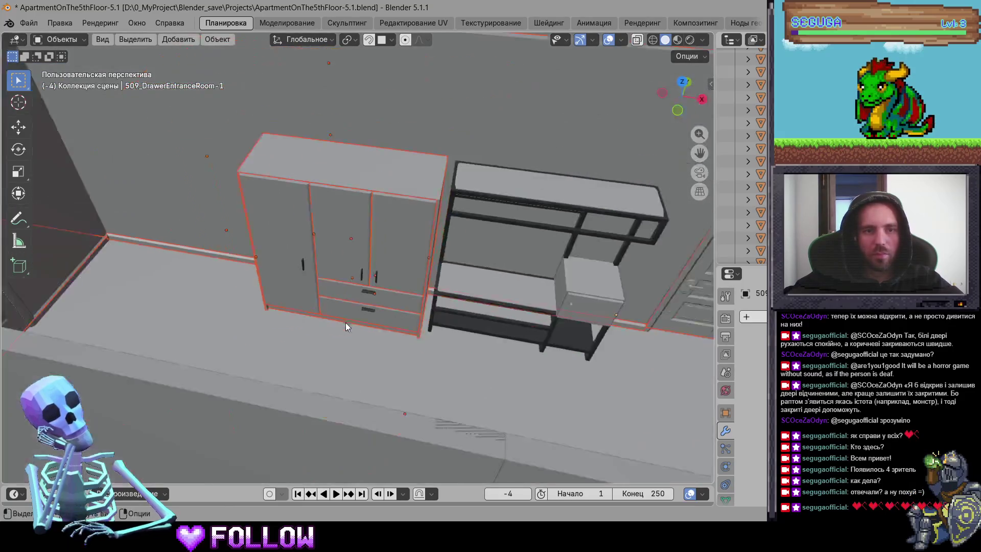
pyautogui.moveTo(345, 323)
pyautogui.mouseDown()
pyautogui.moveTo(221, 347)
pyautogui.moveTo(418, 280)
pyautogui.moveTo(461, 278)
pyautogui.mouseUp()
pyautogui.click(460, 277)
pyautogui.scroll(10, 315, 234)
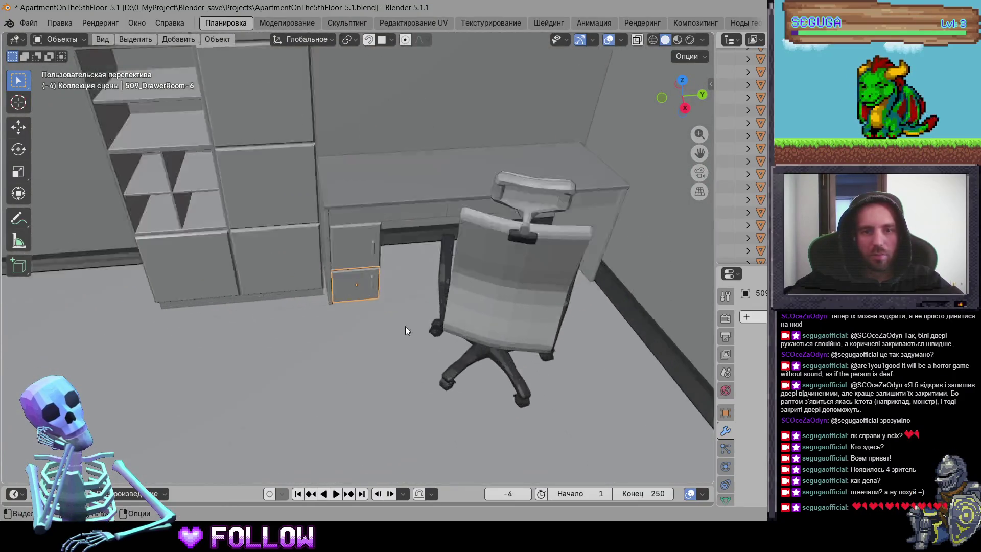
pyautogui.scroll(8, 407, 326)
pyautogui.moveTo(364, 303)
pyautogui.mouseDown()
pyautogui.moveTo(387, 279)
pyautogui.moveTo(300, 367)
pyautogui.moveTo(305, 268)
pyautogui.moveTo(314, 293)
pyautogui.mouseUp()
pyautogui.rightClick(313, 293)
# Step: Set the origins of cabinet doors 509_DrawerRoom-6 and 509_DrawerRoom-5 to the 3D cursor
pyautogui.moveTo(337, 294)
pyautogui.click(408, 321)
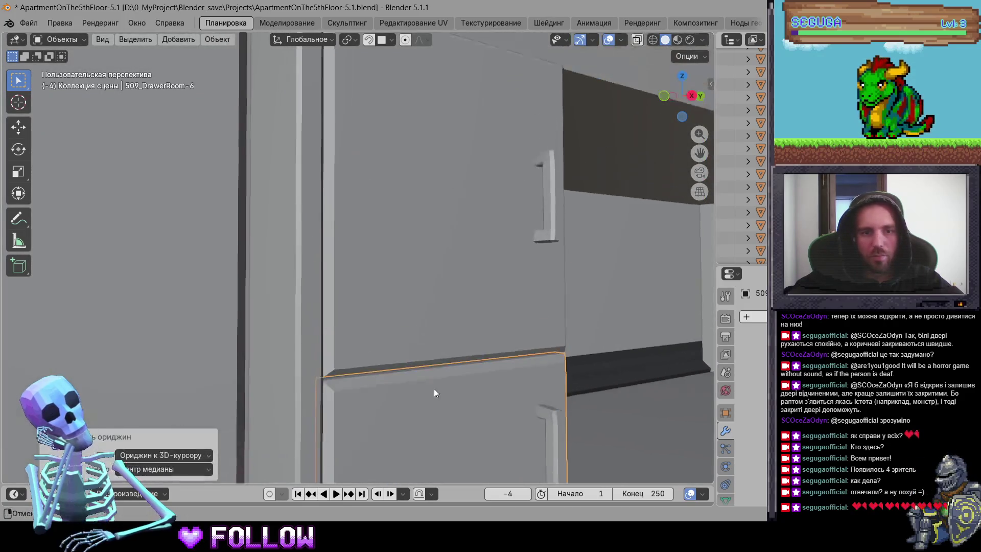
pyautogui.click(354, 250)
pyautogui.scroll(3, 347, 261)
pyautogui.rightClick(336, 283)
pyautogui.moveTo(306, 261)
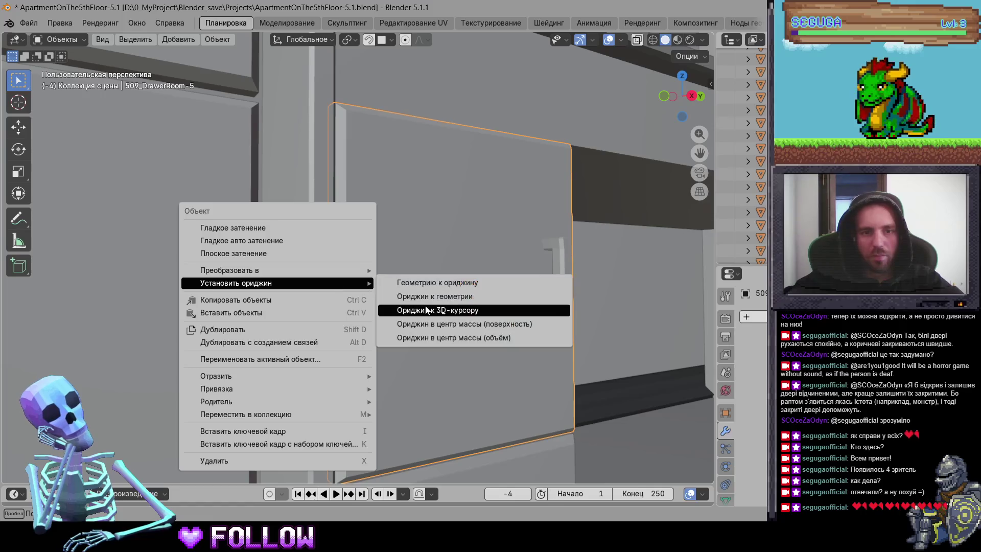
pyautogui.click(429, 288)
# Step: Select cabinet door 509_DrawerRoom-12 and set its origin to the 3D cursor
pyautogui.scroll(-4, 400, 325)
pyautogui.moveTo(400, 324); pyautogui.dragTo(415, 215)
pyautogui.click(415, 216)
pyautogui.scroll(4, 415, 215)
pyautogui.scroll(-3, 307, 289)
pyautogui.scroll(6, 350, 270)
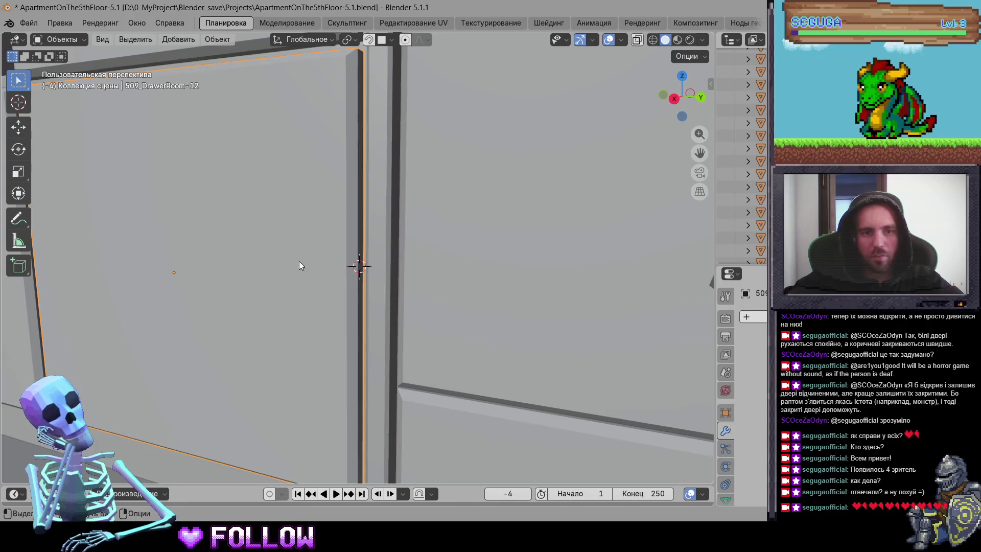
pyautogui.rightClick(299, 265)
pyautogui.moveTo(327, 261)
pyautogui.click(367, 287)
# Step: Select cabinet door 509_DrawerRoom-10 and set its origin to the 3D cursor
pyautogui.scroll(-3, 318, 313)
pyautogui.keyDown('shift'); pyautogui.click(372, 244); pyautogui.keyUp('shift')
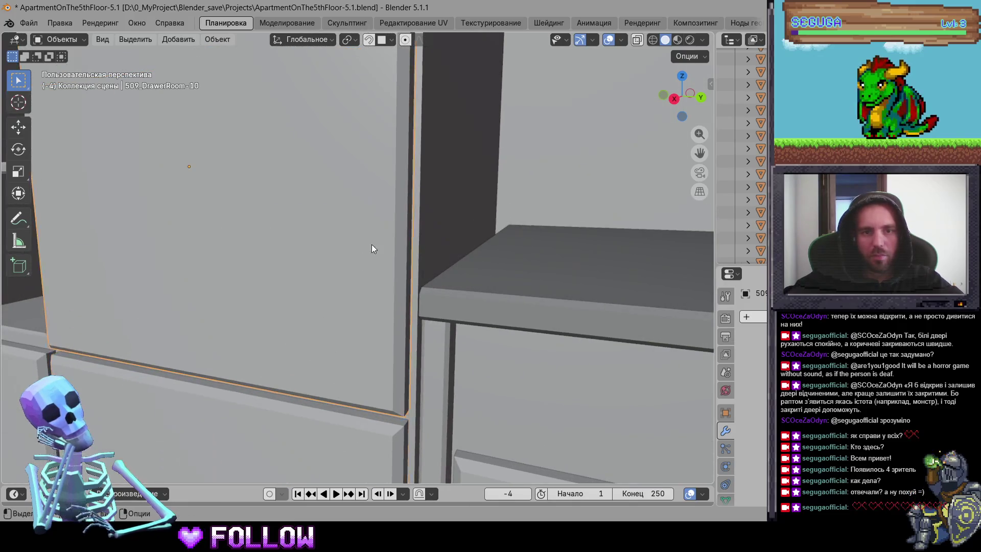
pyautogui.scroll(3, 350, 309)
pyautogui.rightClick(387, 232)
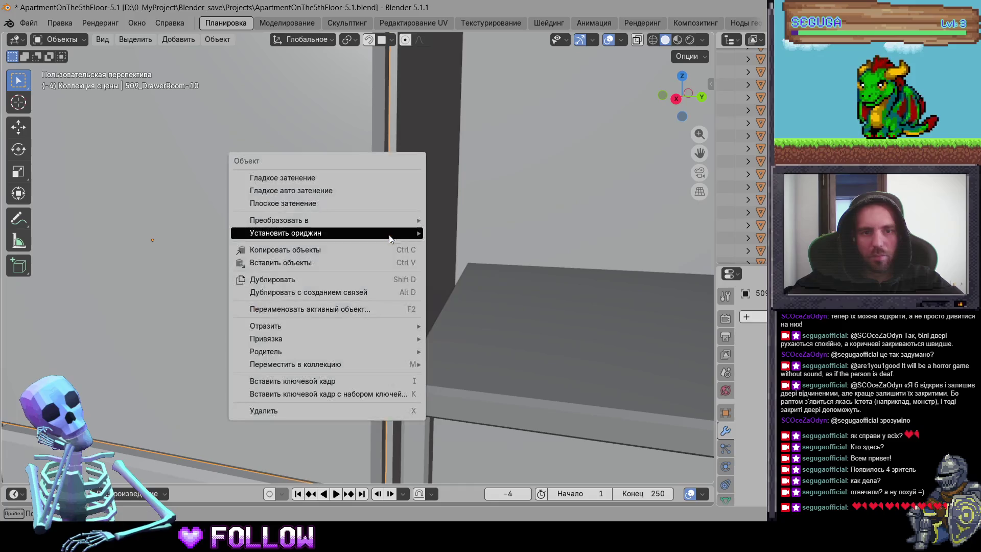
pyautogui.moveTo(388, 232)
pyautogui.click(475, 258)
# Step: Select cabinet door 509_DrawerRoom-9 and set its origin to the 3D cursor
pyautogui.scroll(-4, 354, 336)
pyautogui.scroll(5, 352, 332)
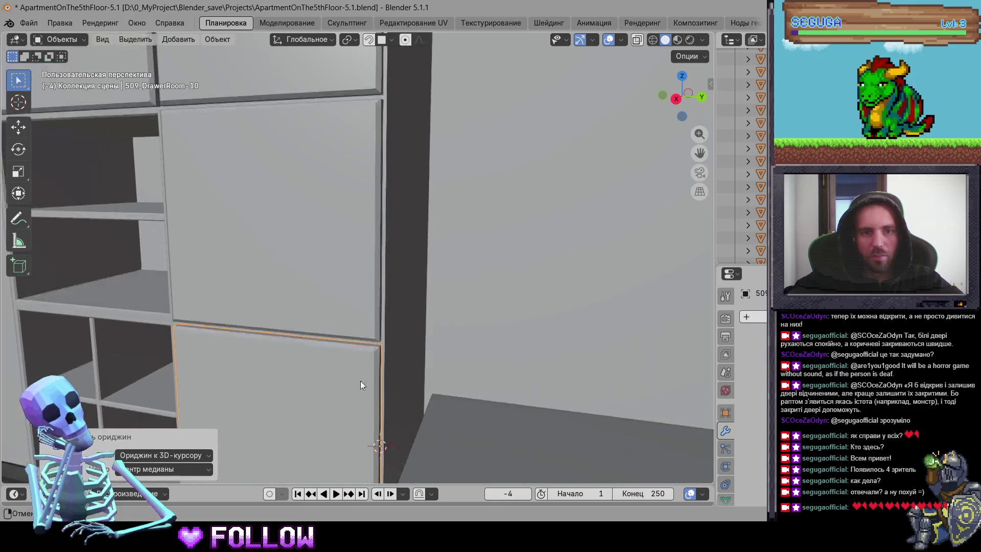
pyautogui.click(372, 323)
pyautogui.scroll(3, 372, 322)
pyautogui.scroll(4, 348, 317)
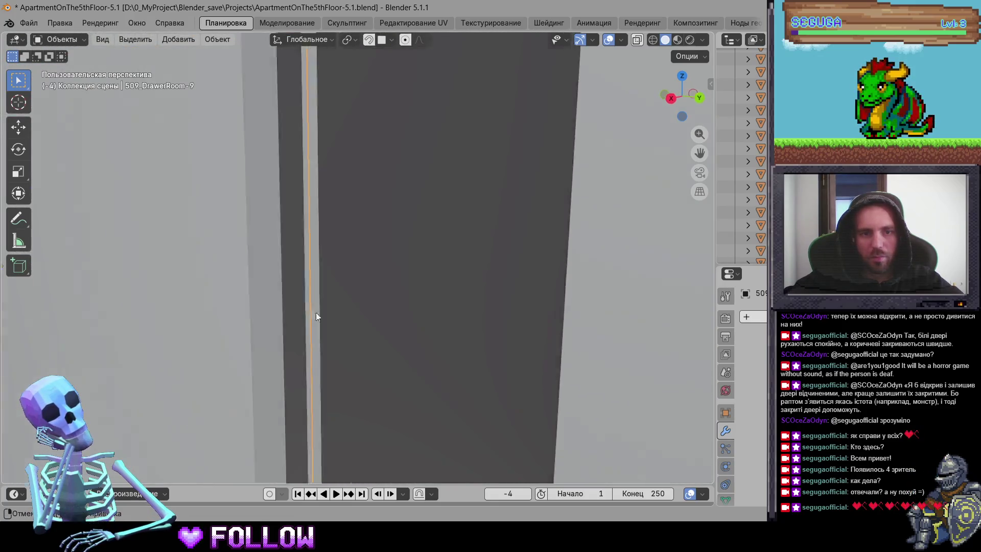
pyautogui.rightClick(281, 254)
pyautogui.moveTo(306, 254)
pyautogui.click(388, 289)
# Step: Set 509_DrawerRoom-8's origin to the 3D cursor, then switch to front orthographic view
pyautogui.scroll(-5, 388, 313)
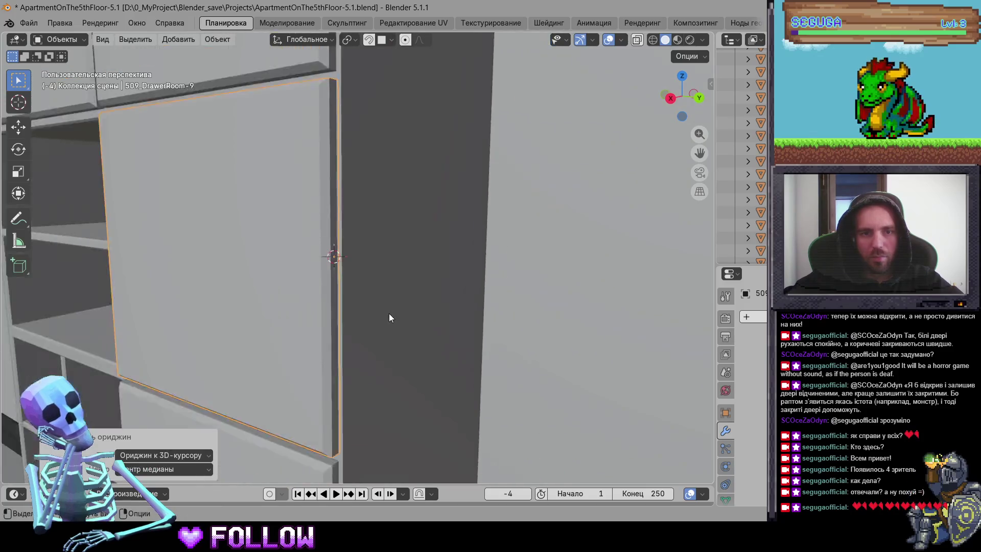
pyautogui.click(365, 237)
pyautogui.scroll(5, 373, 310)
pyautogui.scroll(3, 372, 309)
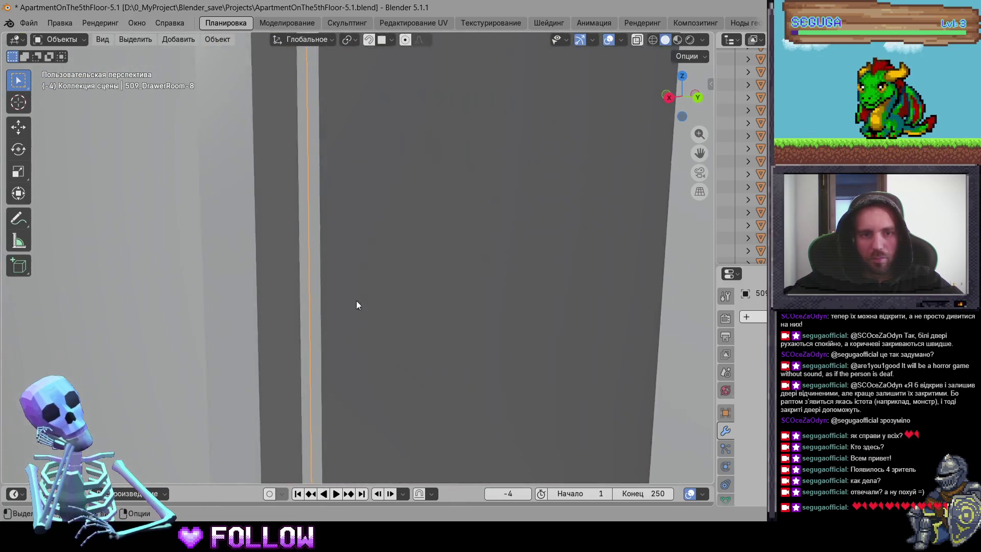
pyautogui.rightClick(279, 312)
pyautogui.moveTo(306, 309)
pyautogui.click(368, 337)
pyautogui.press('KP_1')
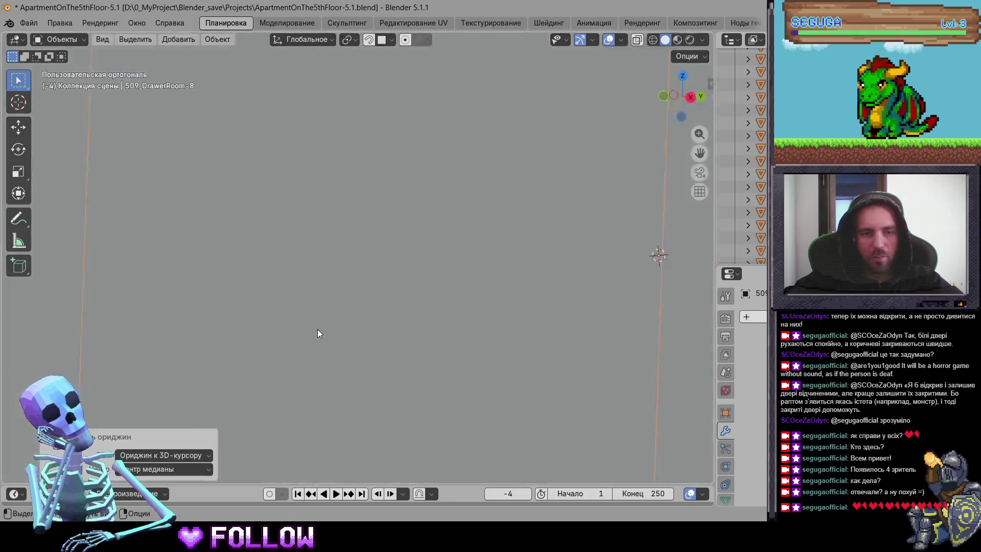
# Step: Frame the cabinet and set 509_DrawerRoom-9's origin to the 3D cursor again
pyautogui.press('KP_Decimal')
pyautogui.moveTo(395, 347)
pyautogui.mouseDown()
pyautogui.moveTo(474, 362)
pyautogui.moveTo(392, 339)
pyautogui.moveTo(299, 346)
pyautogui.moveTo(372, 359)
pyautogui.moveTo(250, 339)
pyautogui.moveTo(264, 306)
pyautogui.moveTo(302, 332)
pyautogui.moveTo(403, 200)
pyautogui.moveTo(371, 306)
pyautogui.mouseUp()
pyautogui.click(389, 190)
pyautogui.scroll(7, 370, 299)
pyautogui.rightClick(363, 195)
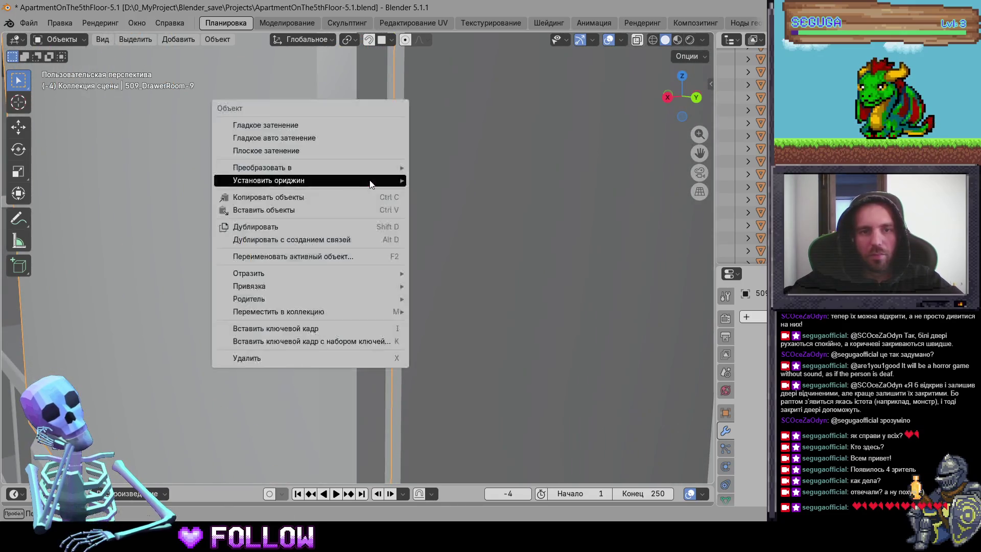
pyautogui.click(504, 219)
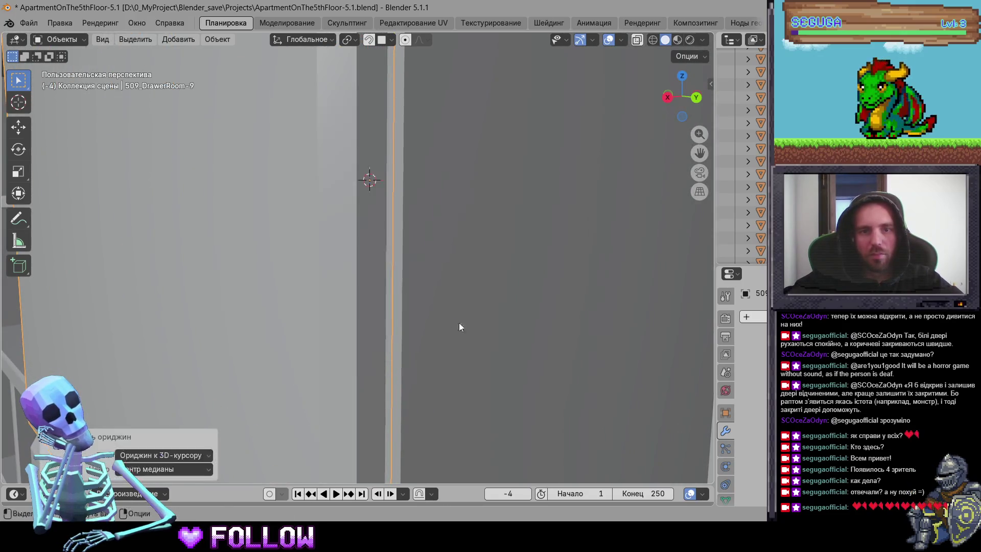
pyautogui.scroll(-4, 463, 316)
# Step: Select 509_DrawerRoom-10 and move its origin to the 3D cursor on the hinge edge
pyautogui.scroll(2, 409, 403)
pyautogui.moveTo(399, 84); pyautogui.dragTo(404, 23)
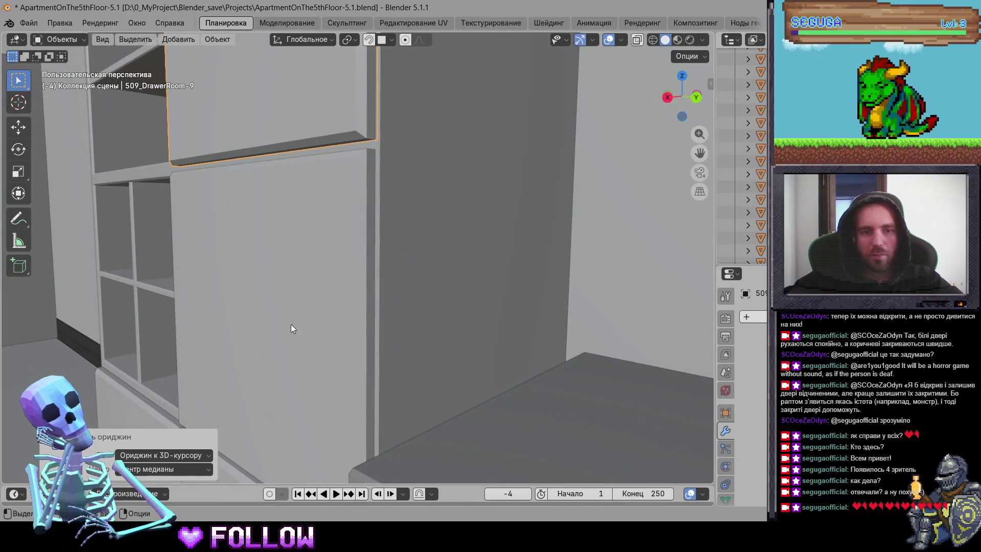
pyautogui.click(291, 344)
pyautogui.scroll(5, 389, 249)
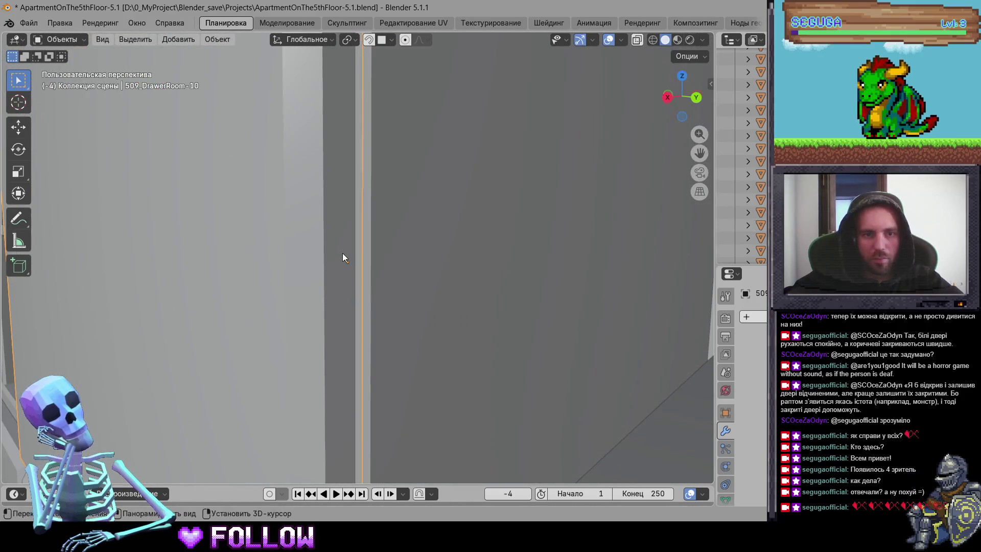
pyautogui.rightClick(342, 257)
pyautogui.click(429, 278)
pyautogui.scroll(-4, 356, 361)
pyautogui.scroll(2, 357, 367)
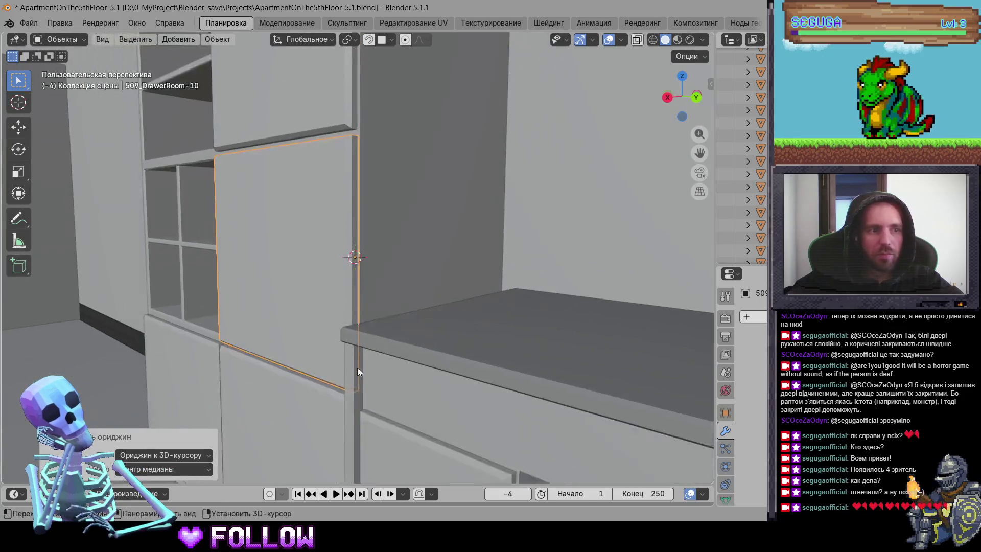
pyautogui.scroll(-2, 368, 286)
pyautogui.scroll(6, 376, 266)
pyautogui.click(335, 341)
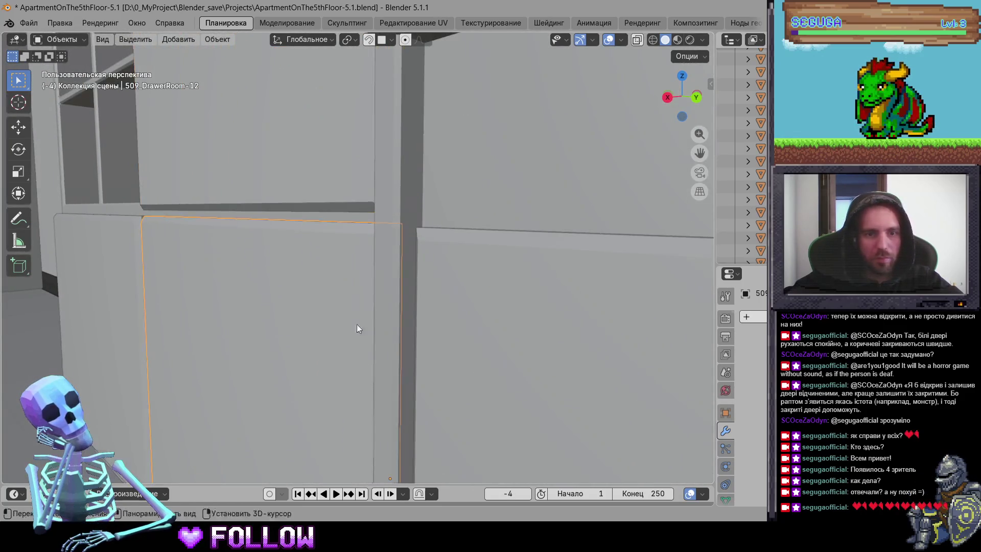
pyautogui.scroll(5, 356, 328)
# Step: Place the 3D cursor on 509_DrawerRoom-12's hinge edge and move the door's origin there
pyautogui.moveTo(409, 351)
pyautogui.mouseDown()
pyautogui.moveTo(458, 361)
pyautogui.moveTo(254, 308)
pyautogui.moveTo(528, 329)
pyautogui.moveTo(520, 297)
pyautogui.moveTo(110, 354)
pyautogui.moveTo(266, 380)
pyautogui.moveTo(384, 311)
pyautogui.moveTo(190, 302)
pyautogui.moveTo(636, 333)
pyautogui.moveTo(565, 349)
pyautogui.moveTo(639, 327)
pyautogui.moveTo(516, 304)
pyautogui.moveTo(263, 338)
pyautogui.moveTo(428, 279)
pyautogui.mouseUp()
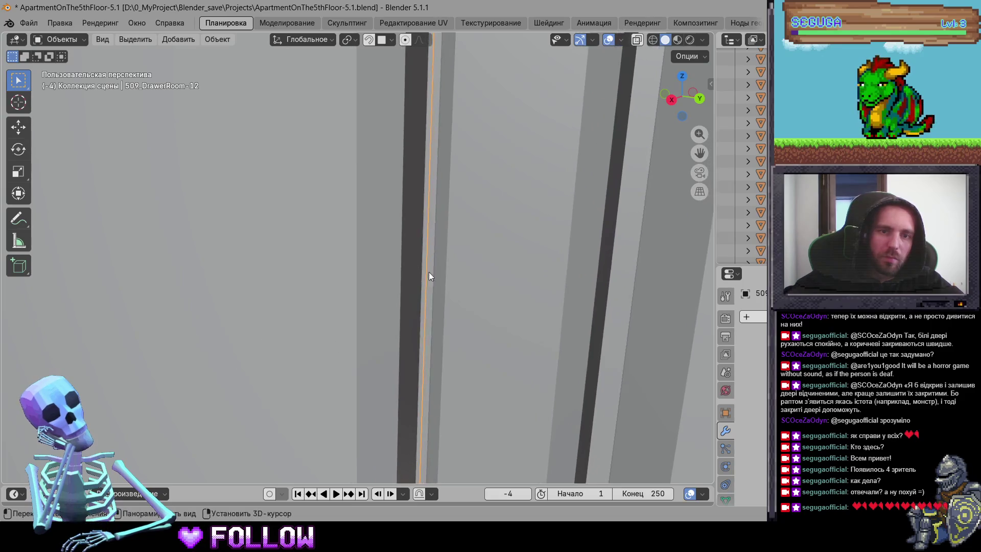
pyautogui.keyDown('shift'); pyautogui.rightClick(411, 259); pyautogui.keyUp('shift')
pyautogui.rightClick(411, 259)
pyautogui.moveTo(439, 261)
pyautogui.click(541, 288)
pyautogui.moveTo(421, 313)
pyautogui.mouseDown()
pyautogui.moveTo(342, 332)
pyautogui.moveTo(329, 308)
pyautogui.moveTo(297, 324)
pyautogui.moveTo(311, 268)
pyautogui.moveTo(347, 333)
pyautogui.moveTo(271, 244)
pyautogui.moveTo(402, 340)
pyautogui.mouseUp()
pyautogui.click(348, 333)
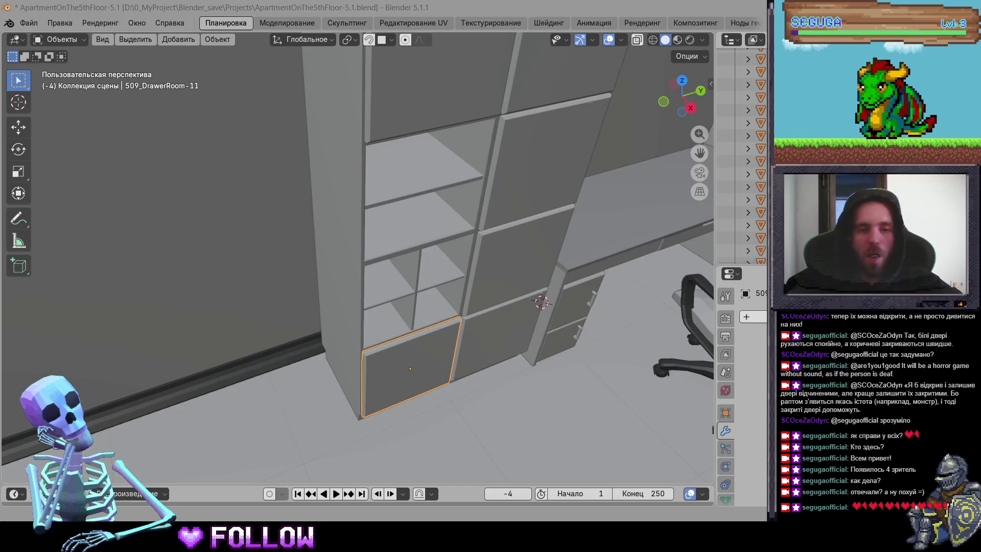
pyautogui.scroll(-2, 361, 384)
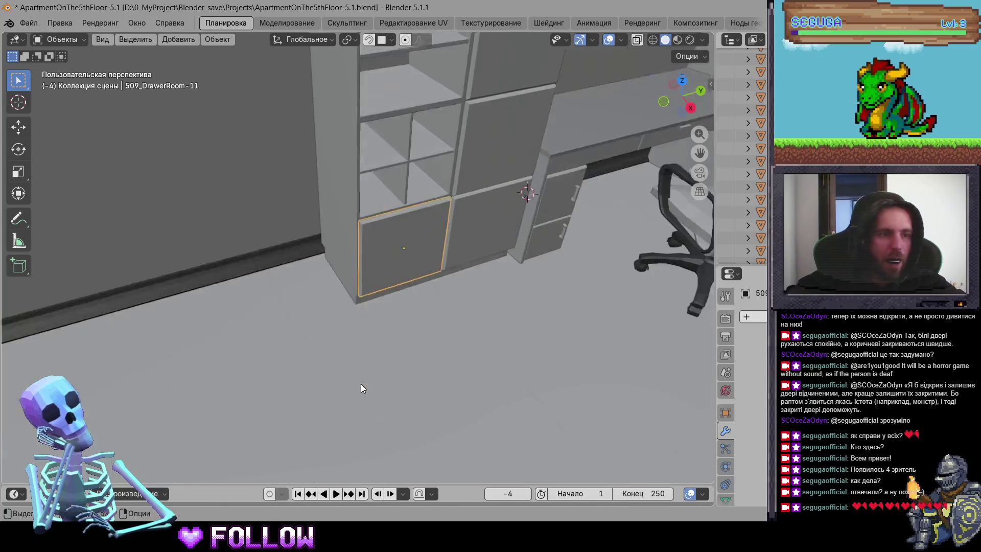
# Step: View drawer front 509_DrawerRoom-11 edge-on and set its origin to the 3D cursor at the hinge
pyautogui.scroll(5, 375, 281)
pyautogui.press('KP_3')
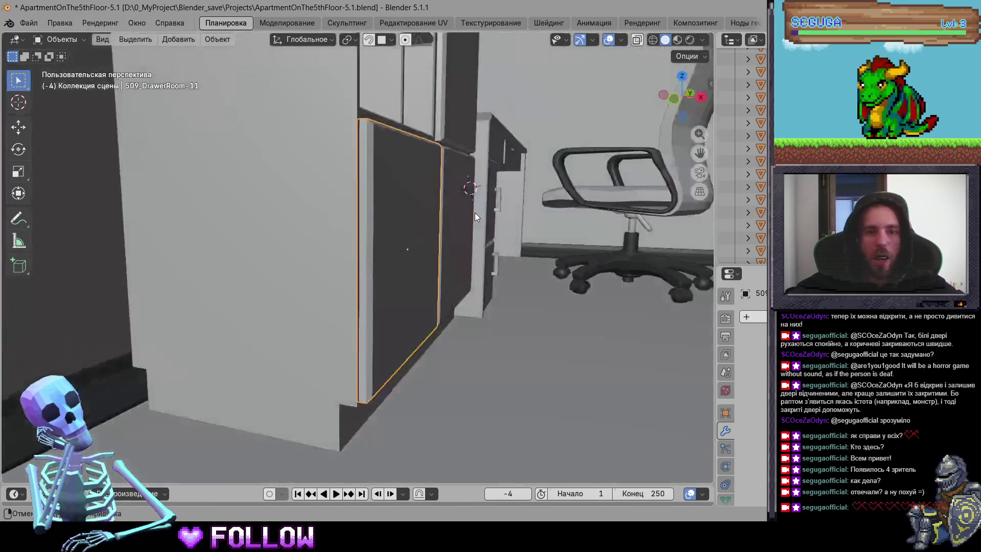
pyautogui.press('KP_Decimal')
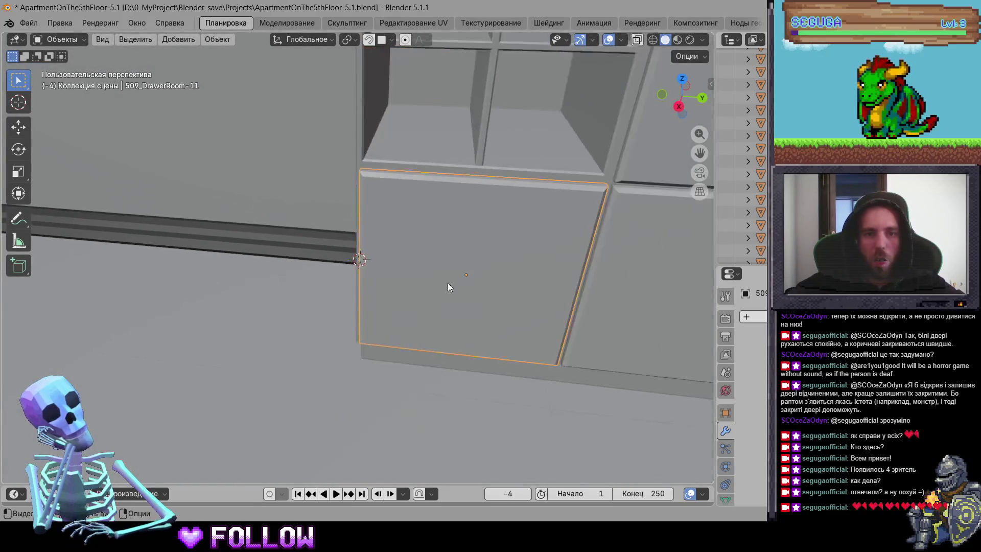
pyautogui.rightClick(438, 289)
pyautogui.click(516, 300)
pyautogui.moveTo(425, 210)
pyautogui.mouseDown()
pyautogui.moveTo(415, 283)
pyautogui.moveTo(391, 216)
pyautogui.moveTo(345, 229)
pyautogui.moveTo(384, 188)
pyautogui.moveTo(364, 240)
pyautogui.moveTo(293, 259)
pyautogui.mouseUp()
# Step: Place the 3D cursor on upper door 509_DrawerRoom-7's left edge and move its origin there
pyautogui.click(384, 201)
pyautogui.press('KP_Decimal')
pyautogui.keyDown('shift'); pyautogui.rightClick(289, 263); pyautogui.keyUp('shift')
pyautogui.rightClick(289, 262)
pyautogui.moveTo(307, 260)
pyautogui.click(368, 292)
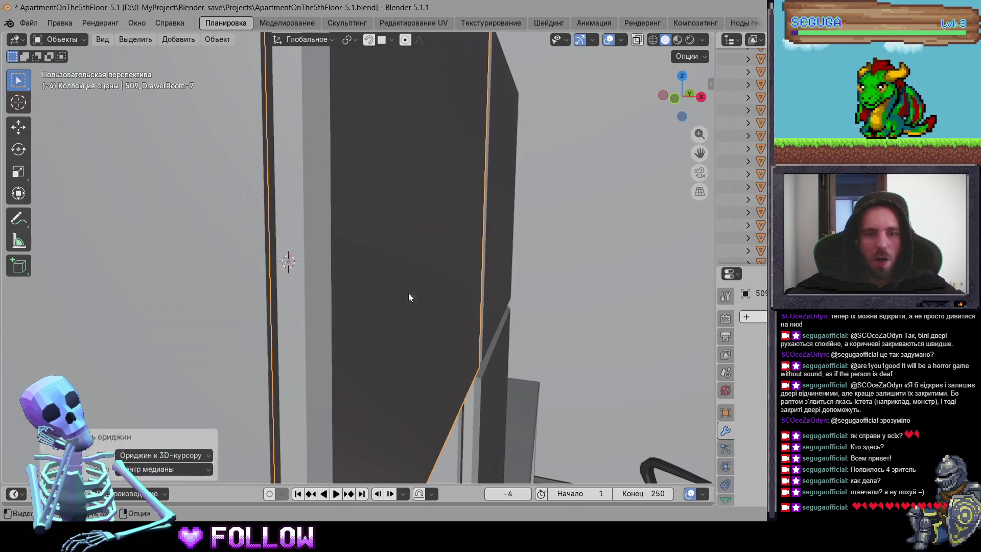
pyautogui.scroll(-5, 358, 296)
pyautogui.moveTo(284, 299); pyautogui.dragTo(568, 287)
pyautogui.click(568, 283)
pyautogui.scroll(-8, 446, 342)
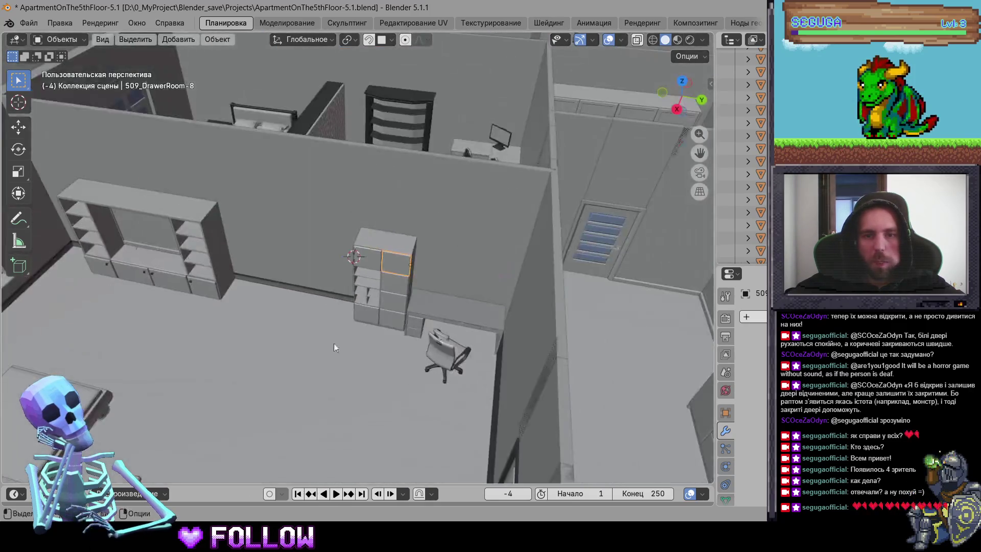
# Step: Frame cabinet door 509_DrawerRoom-13 and move its pivot to the hinge point
pyautogui.scroll(3, 513, 228)
pyautogui.moveTo(406, 235)
pyautogui.mouseDown()
pyautogui.moveTo(393, 262)
pyautogui.moveTo(337, 247)
pyautogui.moveTo(116, 254)
pyautogui.moveTo(207, 211)
pyautogui.moveTo(213, 265)
pyautogui.moveTo(475, 212)
pyautogui.mouseUp()
pyautogui.click(468, 269)
pyautogui.moveTo(468, 268)
pyautogui.mouseDown()
pyautogui.moveTo(430, 312)
pyautogui.moveTo(324, 276)
pyautogui.moveTo(319, 239)
pyautogui.mouseUp()
pyautogui.press('KP_Decimal')
pyautogui.click(335, 266)
pyautogui.press('KP_Decimal')
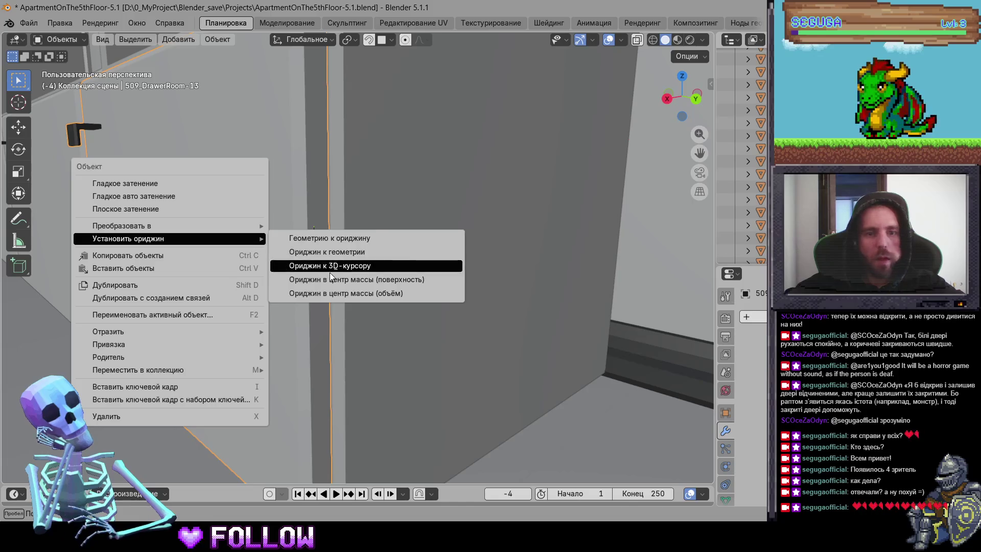
pyautogui.click(330, 270)
# Step: Set middle drawer 509_DrawerRoom-15.001's origin to the 3D cursor at its hinge
pyautogui.click(464, 274)
pyautogui.press('KP_Decimal')
pyautogui.moveTo(421, 277)
pyautogui.mouseDown()
pyautogui.moveTo(386, 250)
pyautogui.moveTo(535, 228)
pyautogui.mouseUp()
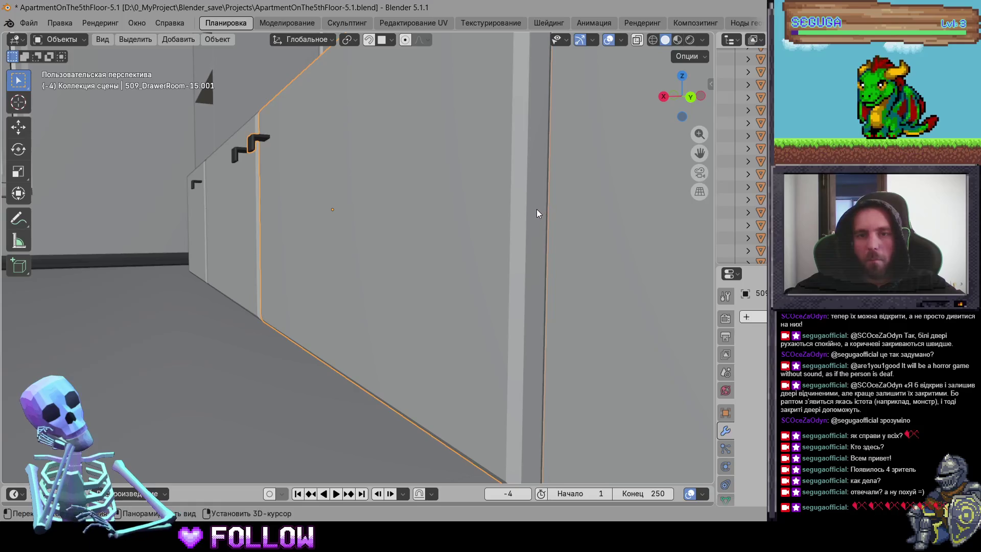
pyautogui.rightClick(393, 213)
pyautogui.click(562, 243)
pyautogui.scroll(-3, 290, 305)
# Step: Set drawer 509_DrawerRoom-15's origin to the 3D cursor on its hinge edge
pyautogui.click(379, 274)
pyautogui.press('KP_Decimal')
pyautogui.scroll(3, 360, 287)
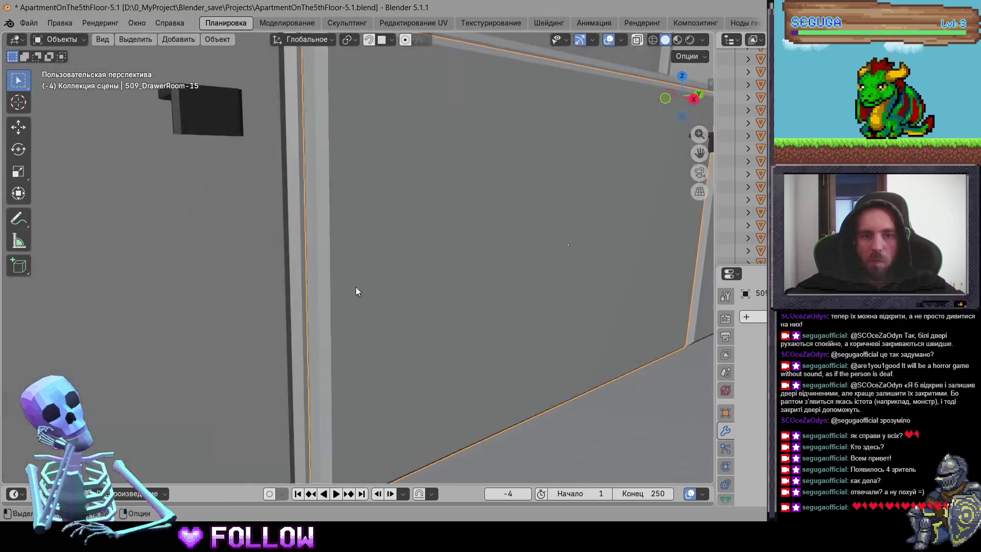
pyautogui.rightClick(310, 271)
pyautogui.moveTo(327, 266)
pyautogui.click(393, 294)
pyautogui.scroll(-3, 247, 289)
# Step: Set door 509_DrawerRoom-16's origin to the 3D cursor on its hinge edge
pyautogui.click(248, 309)
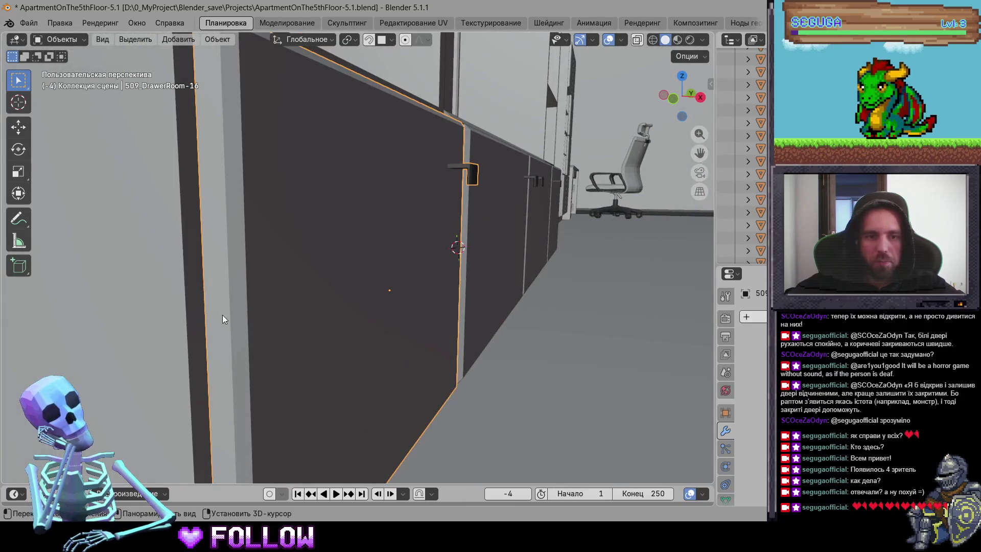
pyautogui.rightClick(222, 315)
pyautogui.moveTo(223, 315)
pyautogui.click(317, 343)
pyautogui.scroll(-5, 409, 268)
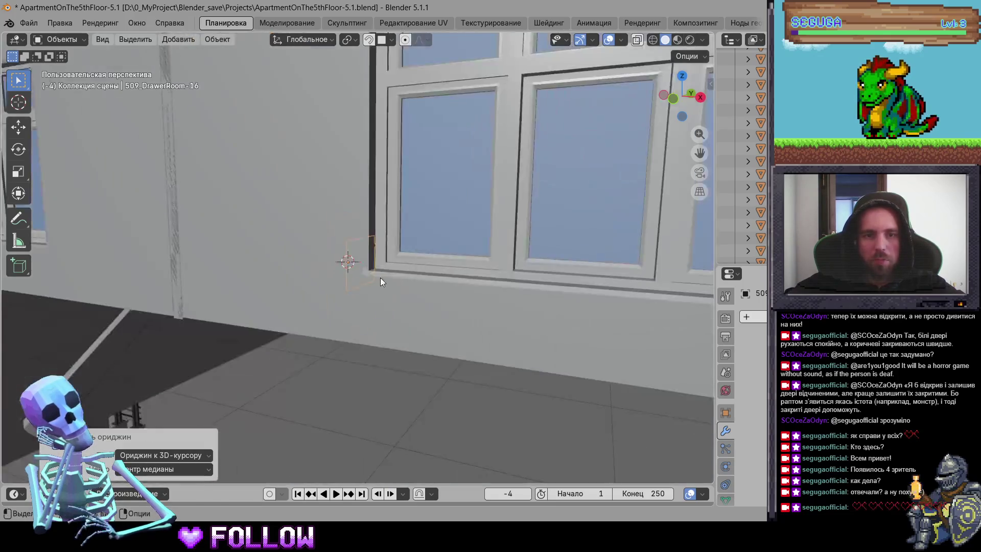
pyautogui.scroll(-6, 312, 299)
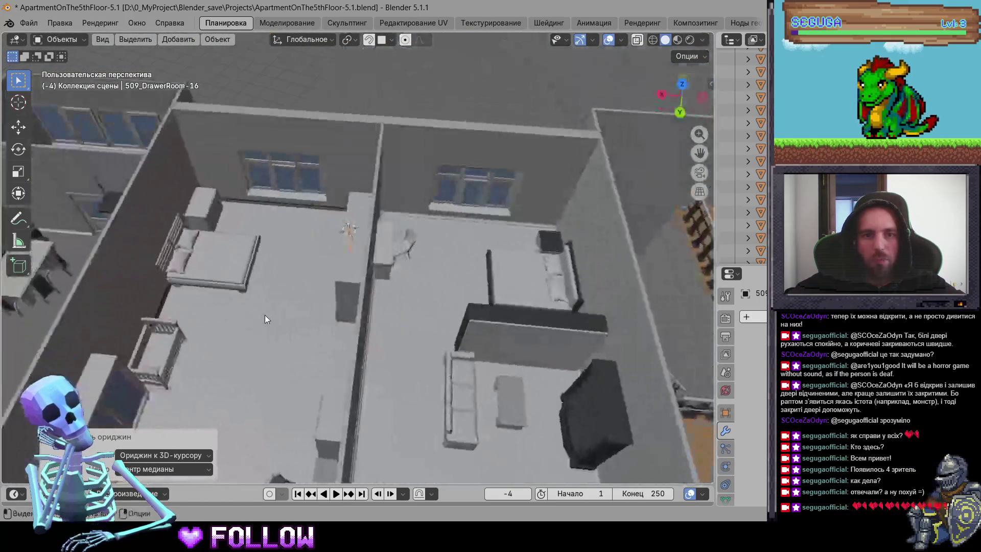
# Step: Move the lower desk-cabinet door 509_DrawerRoom2-2's origin to its hinge edge
pyautogui.click(222, 182)
pyautogui.moveTo(223, 182)
pyautogui.mouseDown()
pyautogui.moveTo(253, 280)
pyautogui.moveTo(467, 234)
pyautogui.moveTo(171, 258)
pyautogui.moveTo(305, 241)
pyautogui.mouseUp()
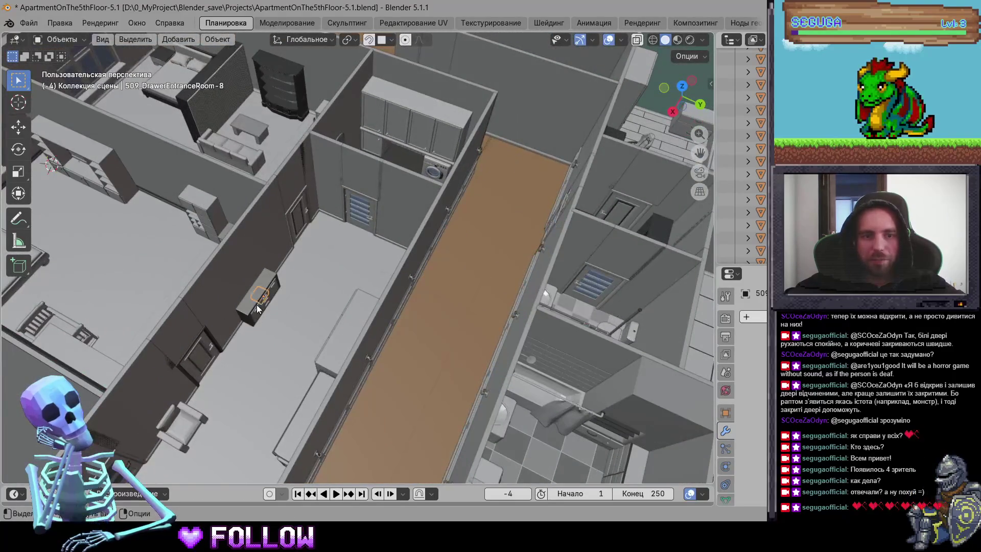
pyautogui.press('KP_Decimal')
pyautogui.moveTo(310, 303); pyautogui.dragTo(308, 244)
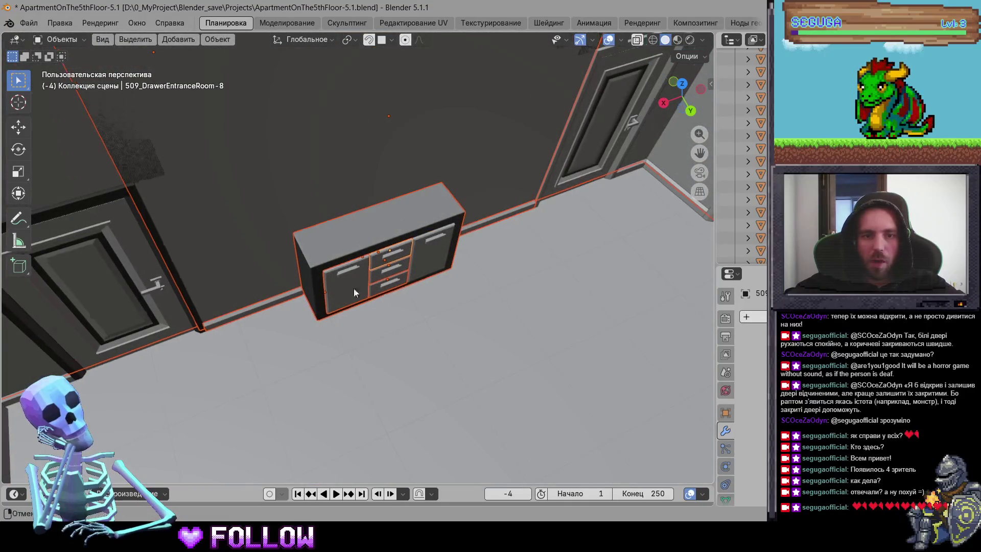
pyautogui.moveTo(353, 288); pyautogui.dragTo(252, 290)
pyautogui.click(461, 165)
pyautogui.moveTo(448, 160)
pyautogui.mouseDown()
pyautogui.moveTo(415, 281)
pyautogui.moveTo(387, 180)
pyautogui.moveTo(290, 356)
pyautogui.moveTo(468, 173)
pyautogui.moveTo(133, 186)
pyautogui.moveTo(404, 269)
pyautogui.moveTo(439, 270)
pyautogui.moveTo(419, 270)
pyautogui.mouseUp()
pyautogui.scroll(5, 363, 250)
pyautogui.click(363, 293)
pyautogui.moveTo(363, 293)
pyautogui.mouseDown()
pyautogui.moveTo(289, 278)
pyautogui.moveTo(361, 342)
pyautogui.moveTo(366, 366)
pyautogui.moveTo(359, 278)
pyautogui.moveTo(336, 329)
pyautogui.moveTo(345, 224)
pyautogui.moveTo(331, 296)
pyautogui.mouseUp()
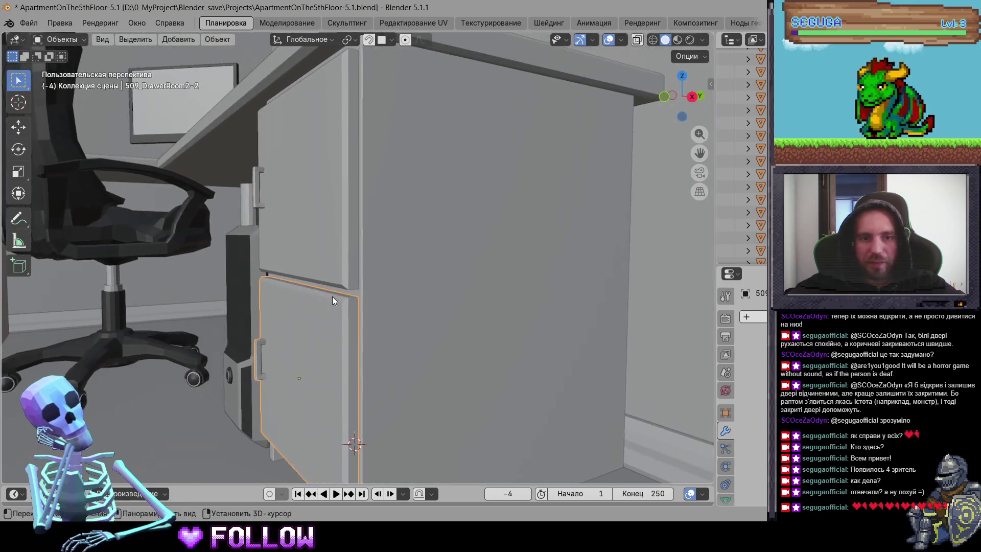
pyautogui.rightClick(321, 312)
pyautogui.moveTo(321, 311)
pyautogui.click(388, 337)
# Step: Move the upper desk-cabinet door 509_DrawerRoom2-1's origin to its hinge edge
pyautogui.click(333, 258)
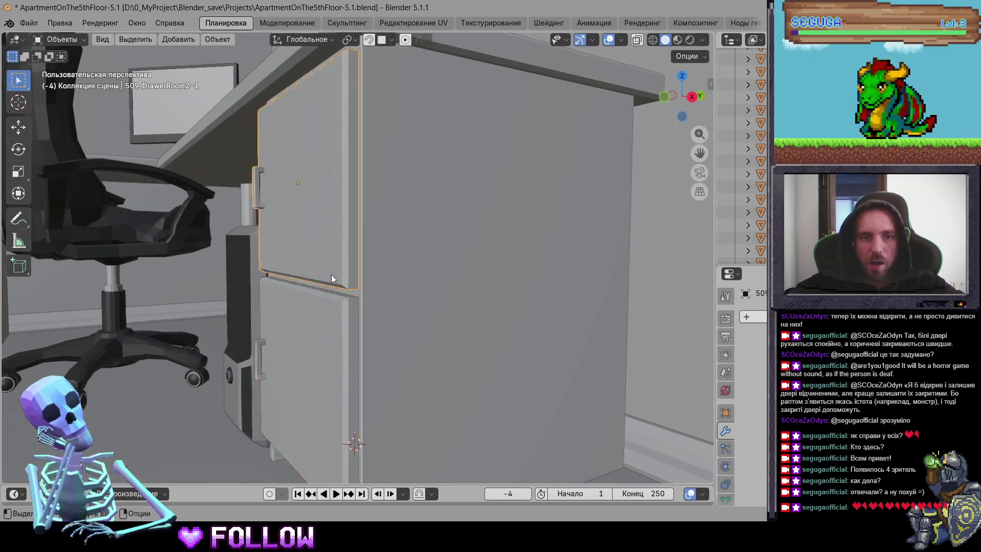
pyautogui.scroll(3, 334, 278)
pyautogui.rightClick(331, 280)
pyautogui.moveTo(332, 276)
pyautogui.click(424, 305)
# Step: Set dark cabinet door 509_DrawerRoom2-7's origin to the 3D cursor on its hinge edge
pyautogui.scroll(-5, 349, 351)
pyautogui.moveTo(238, 275)
pyautogui.mouseDown()
pyautogui.moveTo(392, 276)
pyautogui.moveTo(388, 319)
pyautogui.moveTo(417, 316)
pyautogui.moveTo(352, 217)
pyautogui.moveTo(269, 256)
pyautogui.mouseUp()
pyautogui.scroll(5, 270, 256)
pyautogui.moveTo(365, 292); pyautogui.dragTo(337, 262)
pyautogui.scroll(6, 429, 271)
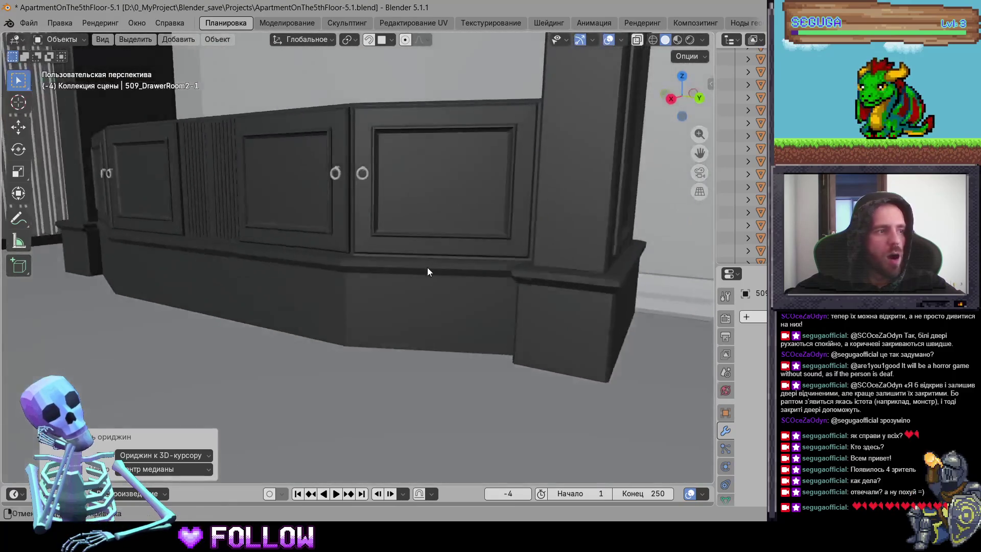
pyautogui.click(479, 165)
pyautogui.scroll(4, 424, 204)
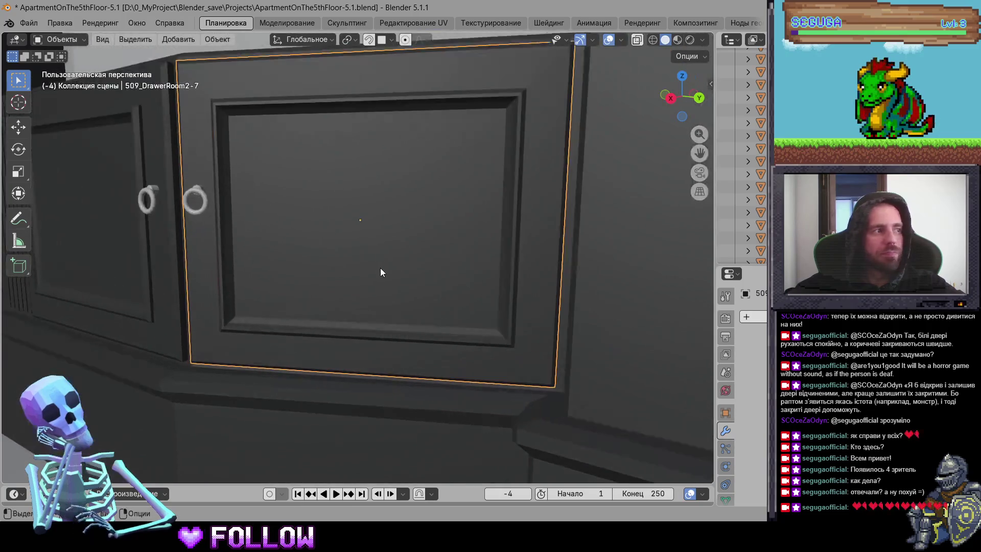
pyautogui.scroll(3, 429, 255)
pyautogui.moveTo(437, 286)
pyautogui.mouseDown()
pyautogui.moveTo(374, 265)
pyautogui.moveTo(398, 268)
pyautogui.moveTo(385, 281)
pyautogui.moveTo(394, 299)
pyautogui.moveTo(381, 315)
pyautogui.moveTo(415, 324)
pyautogui.moveTo(394, 342)
pyautogui.moveTo(375, 332)
pyautogui.moveTo(378, 317)
pyautogui.moveTo(367, 317)
pyautogui.moveTo(302, 363)
pyautogui.mouseUp()
pyautogui.keyDown('shift'); pyautogui.rightClick(300, 367); pyautogui.keyUp('shift')
pyautogui.rightClick(300, 369)
pyautogui.moveTo(301, 328)
pyautogui.click(439, 354)
# Step: Select the dark cabinet's left door 509_DrawerRoom2-8
pyautogui.moveTo(289, 330)
pyautogui.mouseDown()
pyautogui.moveTo(430, 317)
pyautogui.moveTo(333, 310)
pyautogui.moveTo(537, 271)
pyautogui.mouseUp()
pyautogui.click(340, 240)
pyautogui.moveTo(340, 241)
pyautogui.mouseDown()
pyautogui.moveTo(276, 304)
pyautogui.moveTo(337, 261)
pyautogui.moveTo(338, 243)
pyautogui.moveTo(407, 270)
pyautogui.moveTo(448, 246)
pyautogui.moveTo(400, 266)
pyautogui.moveTo(422, 254)
pyautogui.mouseUp()
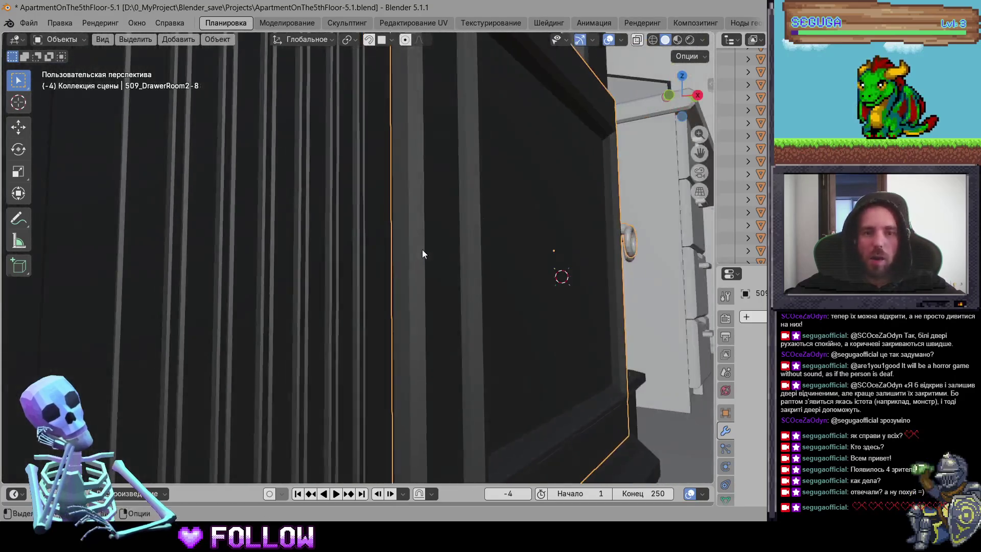
# Step: Set door 509_DrawerRoom2-8's origin to the 3D cursor on its hinge edge
pyautogui.keyDown('shift'); pyautogui.rightClick(404, 222); pyautogui.keyUp('shift')
pyautogui.rightClick(400, 221)
pyautogui.click(506, 249)
pyautogui.moveTo(505, 250)
pyautogui.mouseDown()
pyautogui.moveTo(442, 283)
pyautogui.moveTo(303, 318)
pyautogui.moveTo(421, 224)
pyautogui.moveTo(432, 247)
pyautogui.moveTo(406, 253)
pyautogui.mouseUp()
# Step: Move door 509_DrawerRoom2-9's origin onto its hinge edge
pyautogui.click(350, 212)
pyautogui.scroll(6, 350, 213)
pyautogui.keyDown('shift'); pyautogui.rightClick(544, 256); pyautogui.keyUp('shift')
pyautogui.rightClick(544, 256)
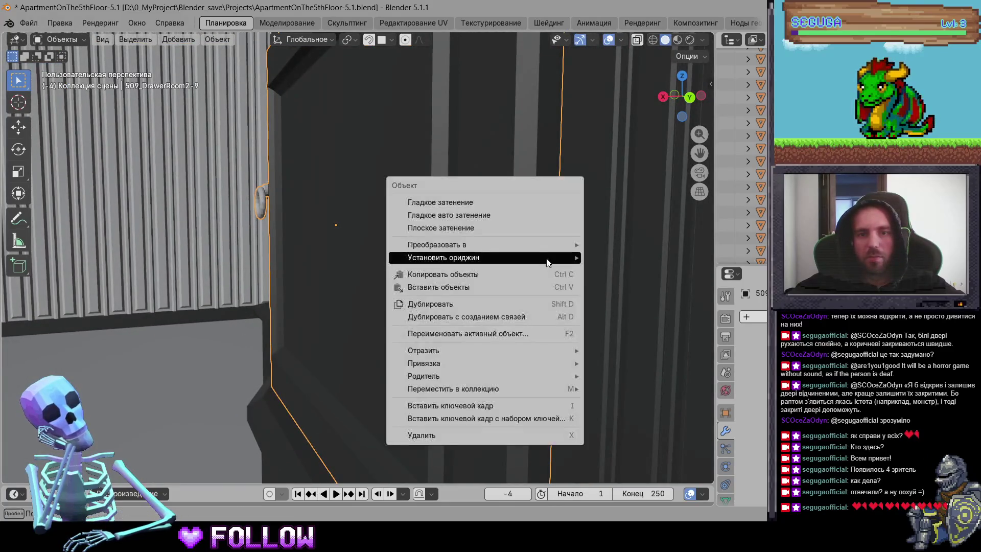
pyautogui.moveTo(543, 256)
pyautogui.click(619, 285)
# Step: Move the adjacent door 509_DrawerRoom2-10's origin onto its hinge edge
pyautogui.scroll(-5, 235, 253)
pyautogui.moveTo(235, 253); pyautogui.dragTo(368, 293)
pyautogui.scroll(-4, 368, 293)
pyautogui.moveTo(359, 247)
pyautogui.mouseDown()
pyautogui.moveTo(399, 232)
pyautogui.moveTo(355, 232)
pyautogui.moveTo(340, 250)
pyautogui.moveTo(415, 307)
pyautogui.moveTo(465, 322)
pyautogui.moveTo(503, 351)
pyautogui.mouseUp()
pyautogui.click(355, 232)
pyautogui.scroll(3, 336, 232)
pyautogui.scroll(8, 336, 232)
pyautogui.moveTo(284, 356)
pyautogui.mouseDown()
pyautogui.moveTo(297, 355)
pyautogui.moveTo(296, 393)
pyautogui.mouseUp()
pyautogui.rightClick(313, 361)
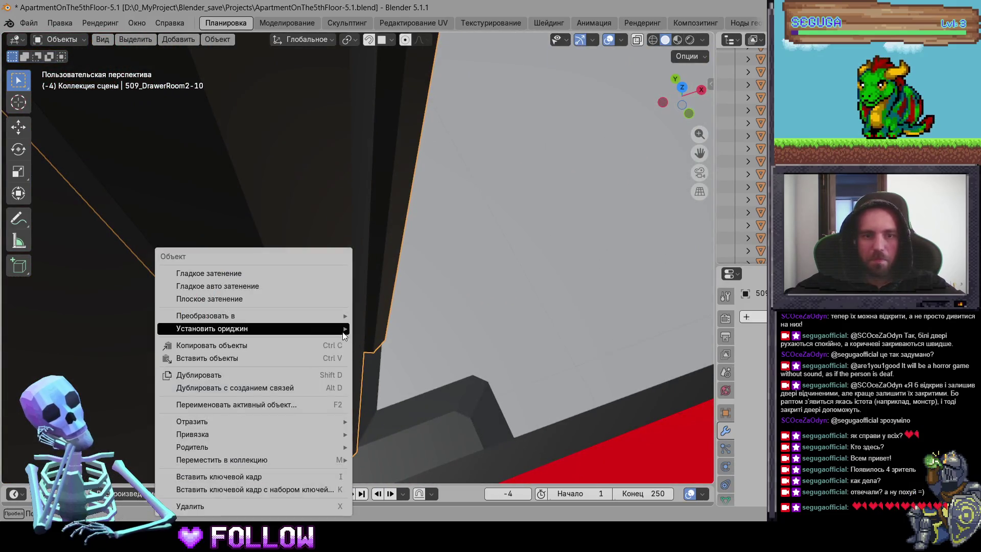
pyautogui.click(409, 357)
# Step: Pull back to the building overview and select the Door_Warehouse object
pyautogui.moveTo(535, 359)
pyautogui.mouseDown()
pyautogui.moveTo(237, 303)
pyautogui.moveTo(338, 271)
pyautogui.moveTo(394, 290)
pyautogui.moveTo(255, 290)
pyautogui.moveTo(272, 225)
pyautogui.mouseUp()
pyautogui.scroll(-10, 416, 332)
pyautogui.scroll(8, 238, 303)
pyautogui.scroll(-6, 298, 113)
pyautogui.moveTo(229, 293)
pyautogui.mouseDown()
pyautogui.moveTo(314, 265)
pyautogui.moveTo(442, 194)
pyautogui.mouseUp()
pyautogui.scroll(3, 429, 204)
pyautogui.scroll(-3, 368, 234)
pyautogui.click(443, 194)
pyautogui.scroll(2, 470, 258)
pyautogui.scroll(-3, 470, 257)
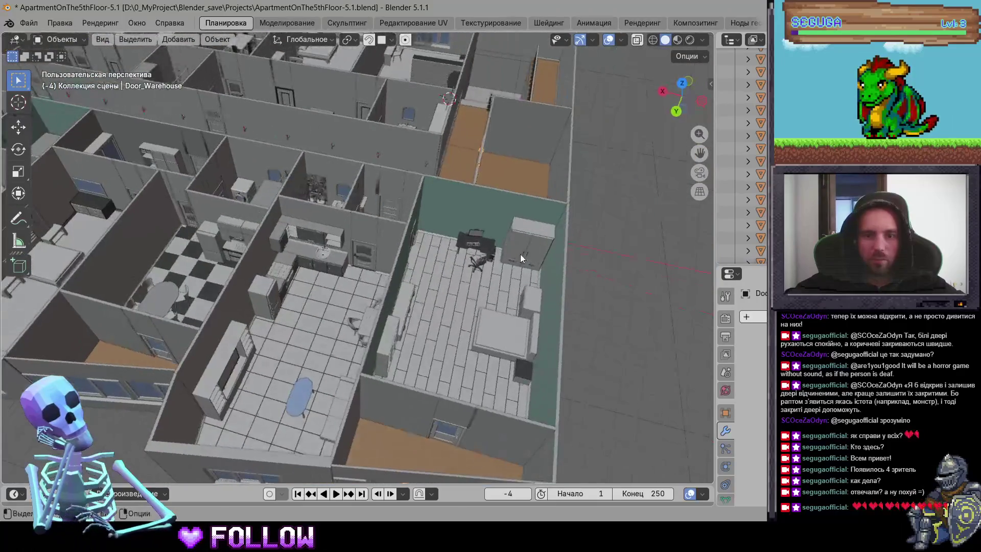
# Step: Save the project as ApartmentOnThe5thFloor-5.1.blend with Ctrl+S
pyautogui.click(520, 253)
pyautogui.moveTo(526, 258)
pyautogui.mouseDown()
pyautogui.moveTo(453, 274)
pyautogui.moveTo(342, 255)
pyautogui.mouseUp()
pyautogui.hotkey('ctrl', 's')
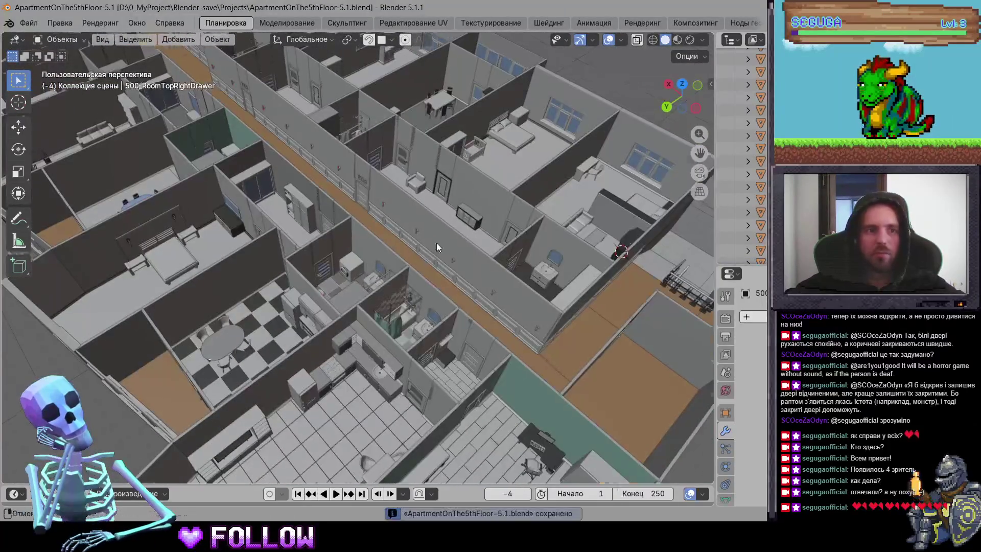
pyautogui.scroll(-6, 443, 221)
# Step: Reveal the ceiling slab, select it, and hide it again
pyautogui.hotkey('alt', 'h')
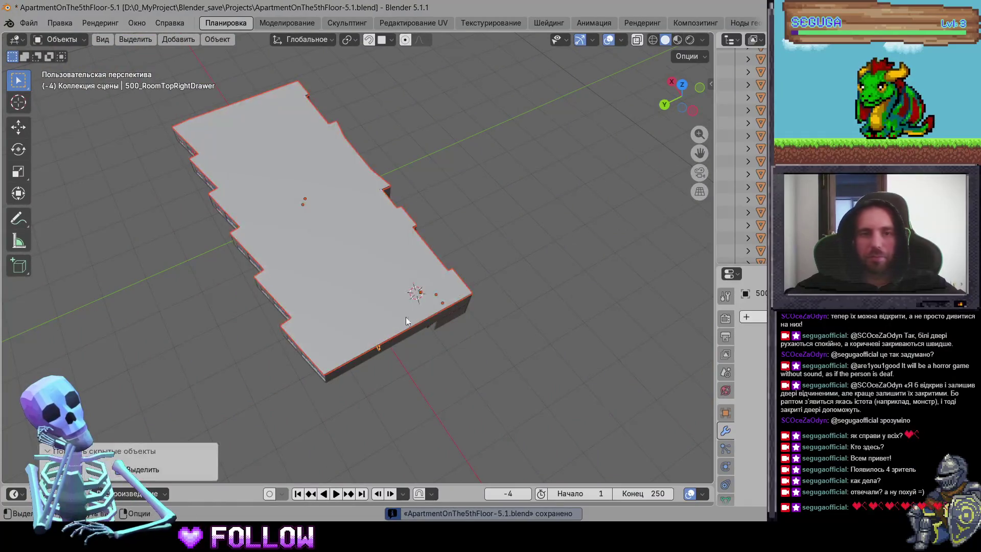
pyautogui.click(372, 299)
pyautogui.press('h')
pyautogui.scroll(5, 341, 339)
pyautogui.scroll(8, 398, 292)
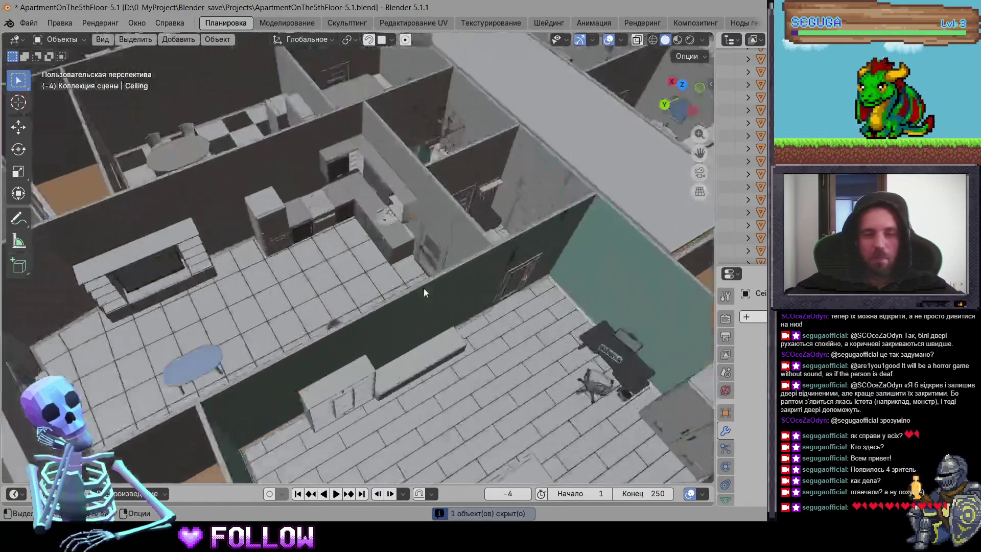
# Step: Inspect the kitchen sink cabinet and top shelf door, framing the sink counter
pyautogui.click(374, 173)
pyautogui.scroll(5, 395, 177)
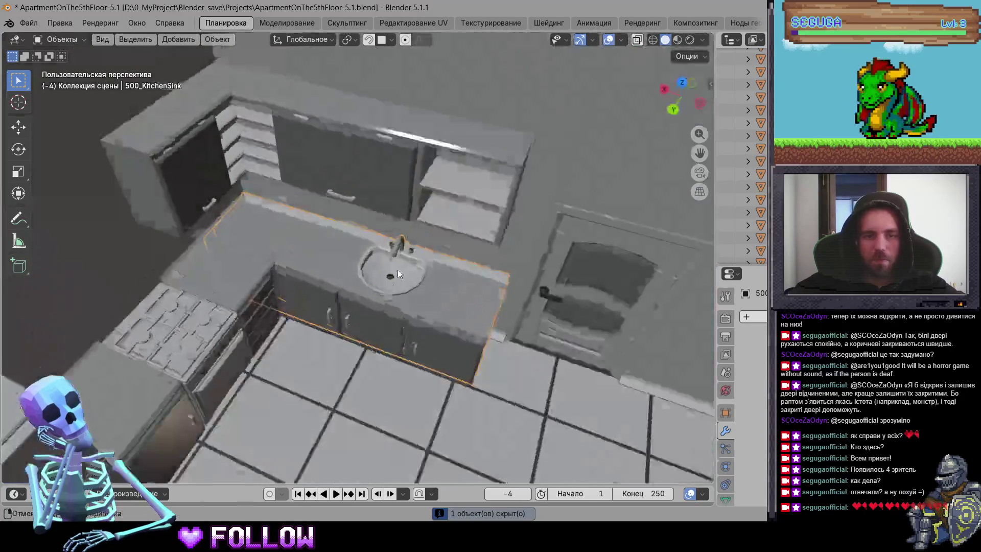
pyautogui.click(422, 120)
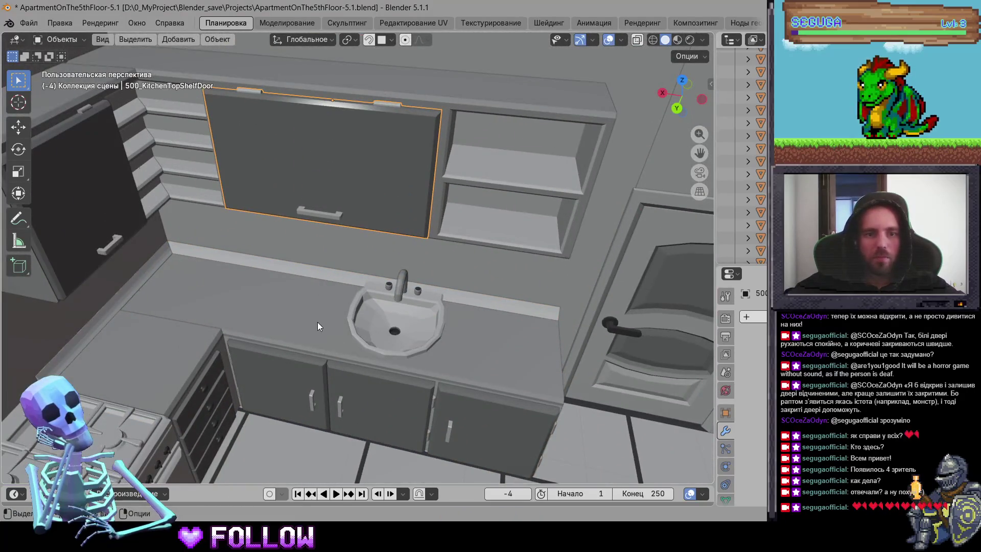
pyautogui.click(313, 318)
pyautogui.press('KP_Decimal')
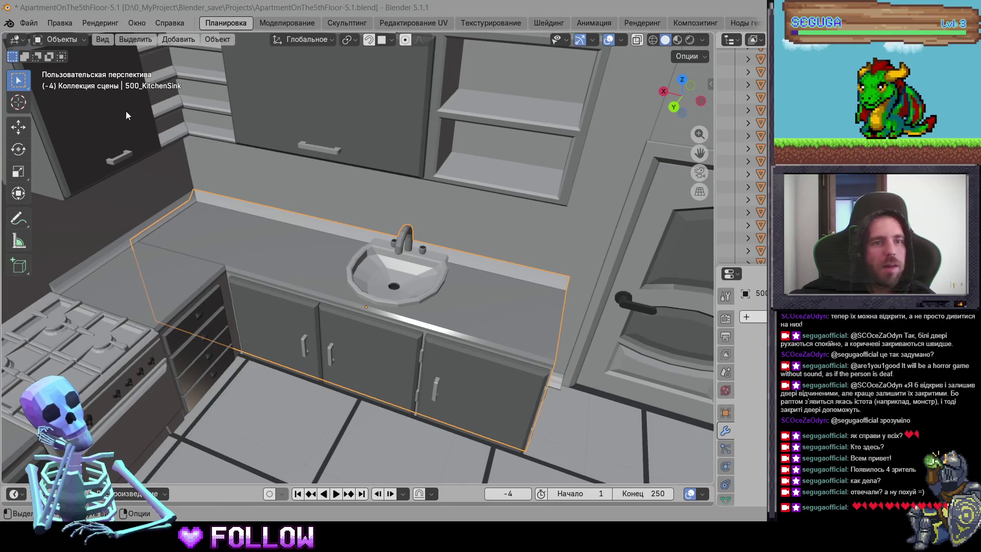
# Step: Isolate 500_BathSink from the rest of the apartment and orbit underneath to see its feet
pyautogui.moveTo(432, 221)
pyautogui.mouseDown()
pyautogui.moveTo(324, 262)
pyautogui.moveTo(55, 132)
pyautogui.moveTo(13, 291)
pyautogui.mouseUp()
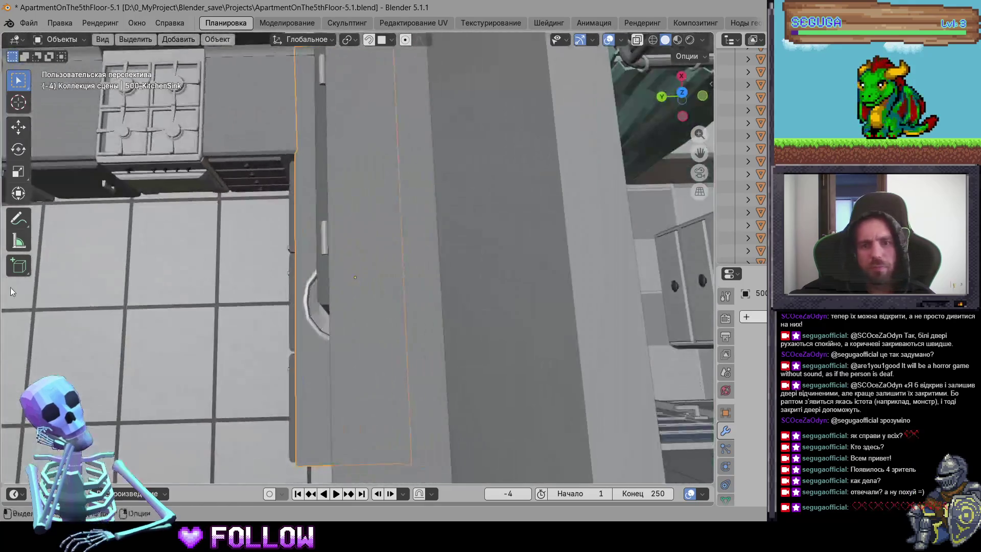
pyautogui.click(696, 264)
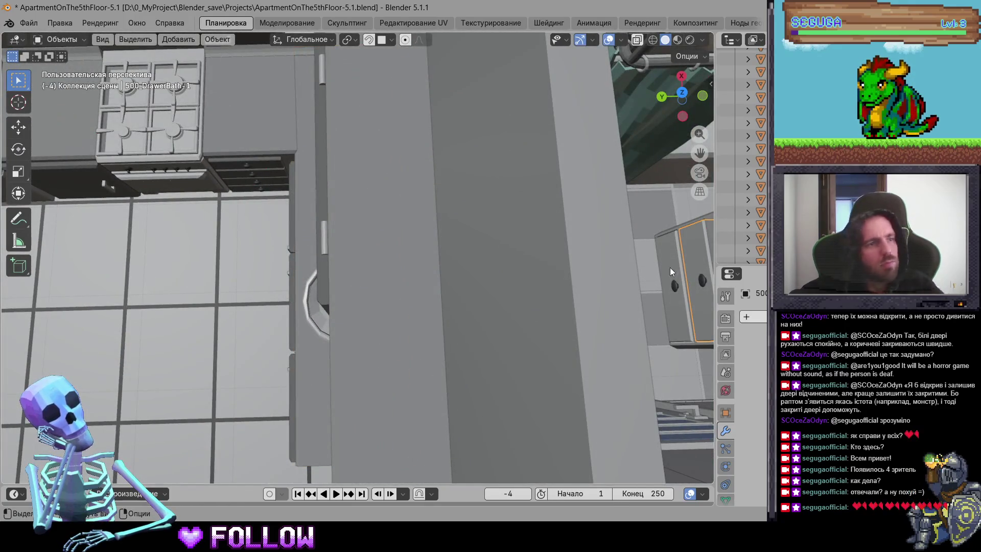
pyautogui.scroll(-5, 636, 251)
pyautogui.moveTo(403, 277)
pyautogui.mouseDown()
pyautogui.moveTo(501, 275)
pyautogui.moveTo(457, 279)
pyautogui.mouseUp()
pyautogui.click(424, 276)
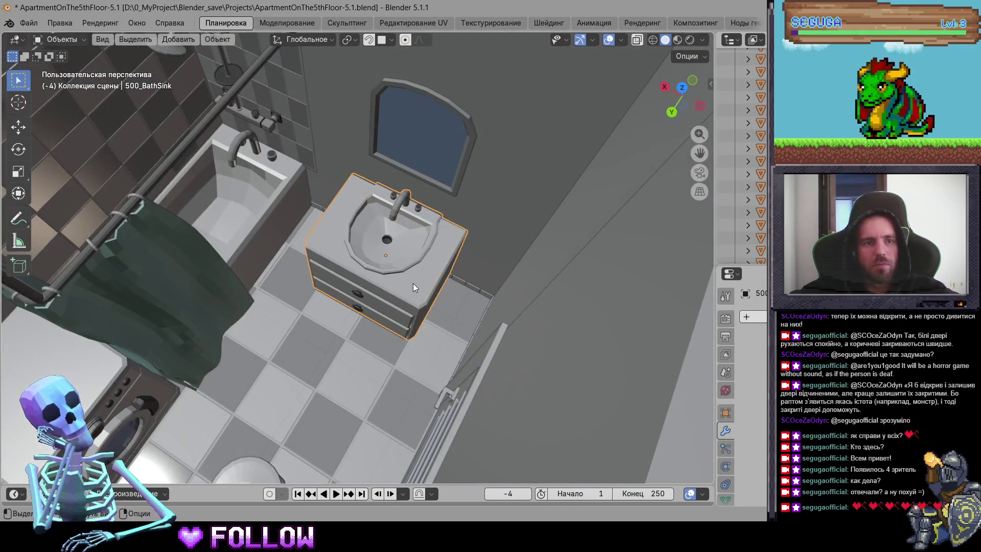
pyautogui.scroll(4, 424, 302)
pyautogui.scroll(3, 429, 303)
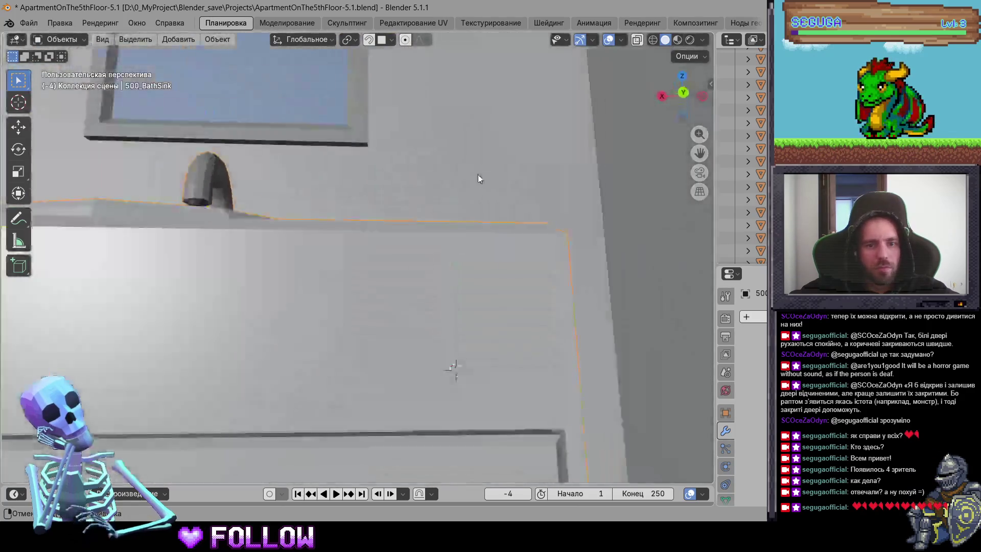
pyautogui.hotkey('shift', 'h')
pyautogui.scroll(-4, 476, 306)
pyautogui.moveTo(409, 276)
pyautogui.mouseDown()
pyautogui.moveTo(160, 207)
pyautogui.moveTo(467, 309)
pyautogui.moveTo(337, 241)
pyautogui.moveTo(225, 324)
pyautogui.moveTo(204, 359)
pyautogui.moveTo(270, 345)
pyautogui.moveTo(235, 373)
pyautogui.moveTo(241, 353)
pyautogui.moveTo(319, 360)
pyautogui.moveTo(278, 358)
pyautogui.mouseUp()
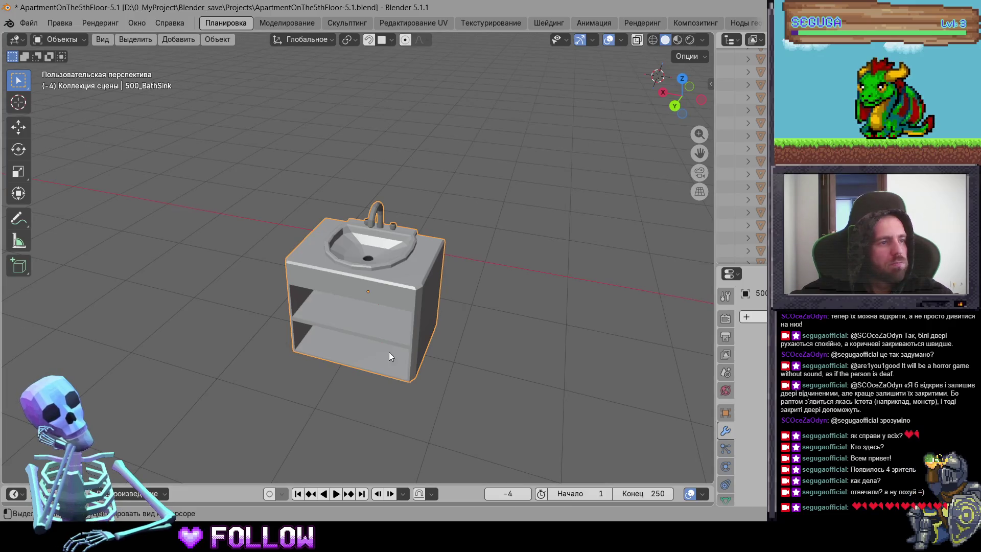
# Step: View the sink from the front and above, then unhide all apartment objects
pyautogui.scroll(10, 387, 338)
pyautogui.moveTo(452, 288)
pyautogui.mouseDown()
pyautogui.moveTo(275, 328)
pyautogui.moveTo(203, 286)
pyautogui.moveTo(372, 416)
pyautogui.moveTo(412, 5)
pyautogui.mouseUp()
pyautogui.scroll(-5, 363, 164)
pyautogui.moveTo(362, 165)
pyautogui.mouseDown()
pyautogui.moveTo(373, 296)
pyautogui.moveTo(465, 413)
pyautogui.moveTo(439, 366)
pyautogui.mouseUp()
pyautogui.hotkey('alt', 'h')
# Step: Select every object in the scene and bring up the export options
pyautogui.scroll(-15, 387, 259)
pyautogui.press('a')
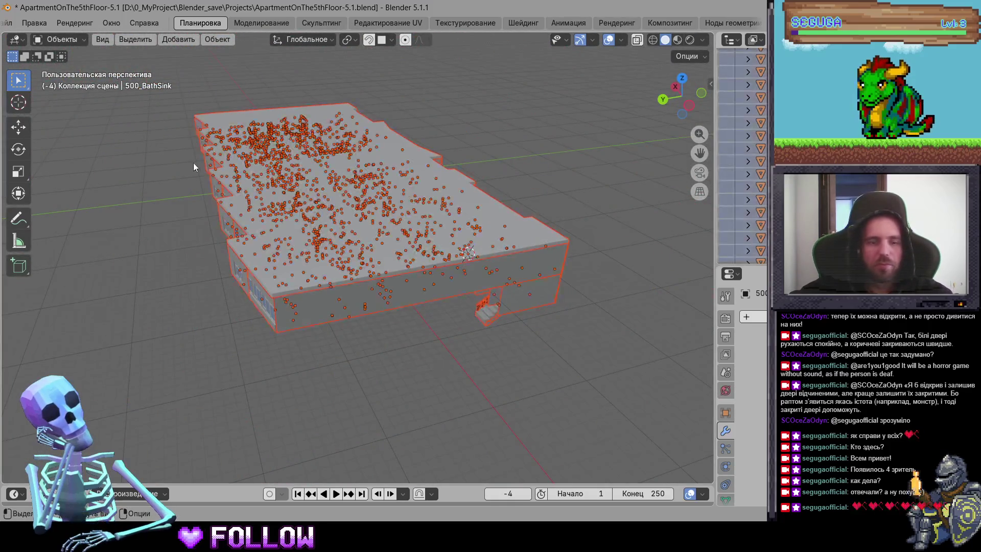
pyautogui.scroll(2, 385, 29)
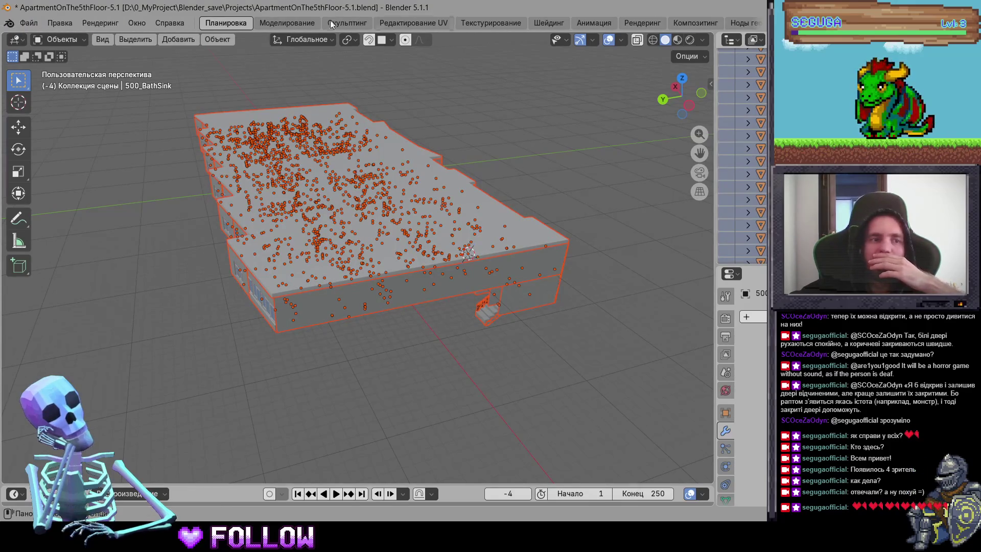
pyautogui.click(28, 23)
# Step: Export as FBX overwriting ApartmentOnThe5thFloor-5.1.fbx, then open the Start menu's Programs folder
pyautogui.moveTo(127, 216)
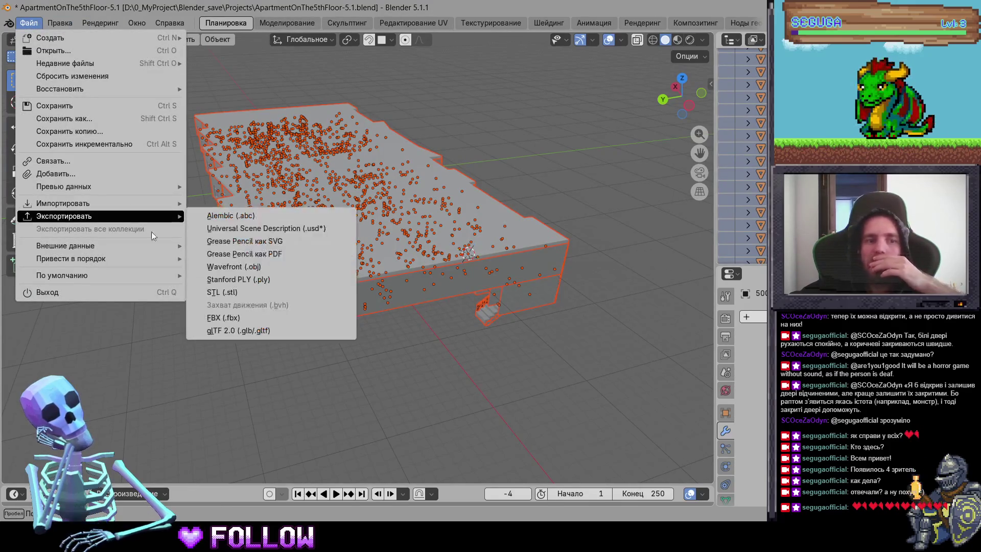
pyautogui.click(250, 319)
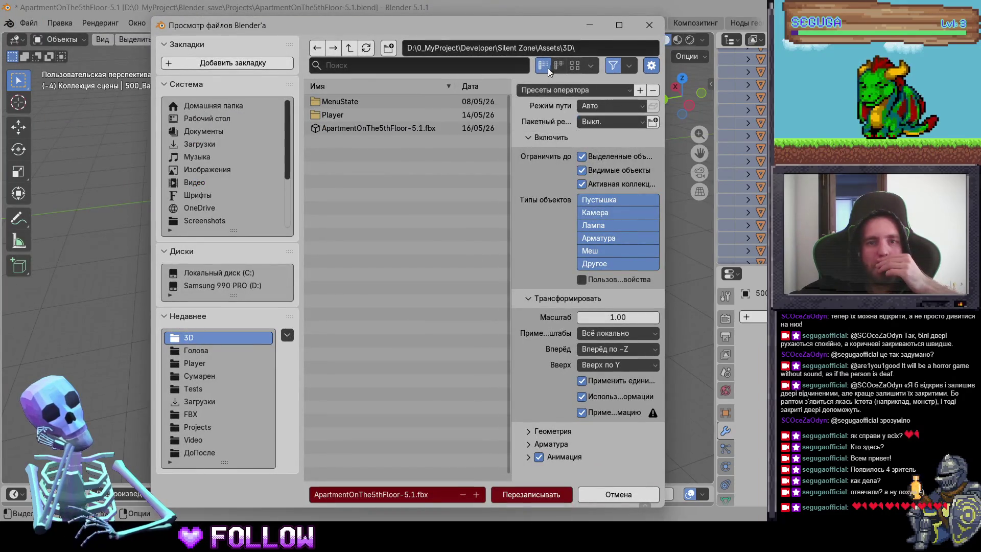
pyautogui.click(534, 493)
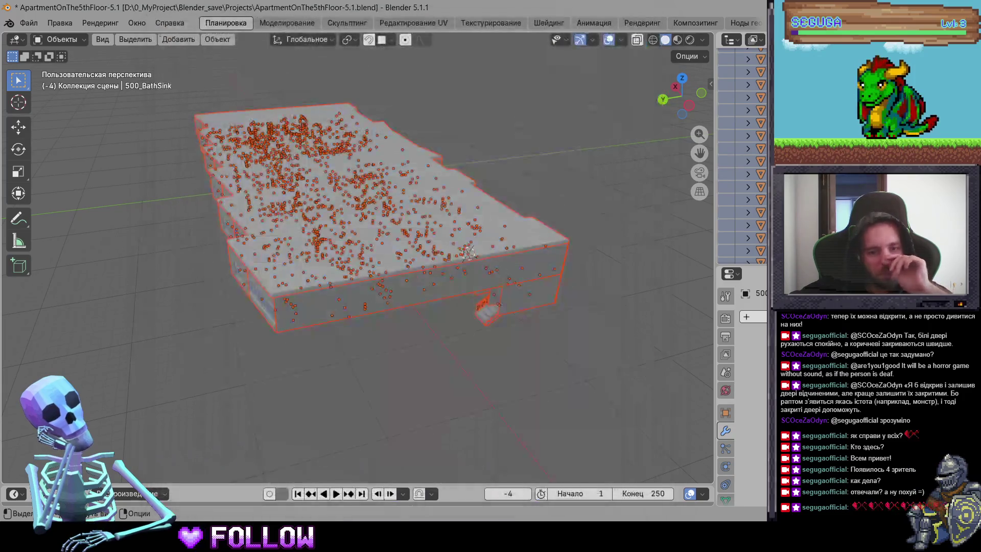
pyautogui.press('super')
pyautogui.click(389, 155)
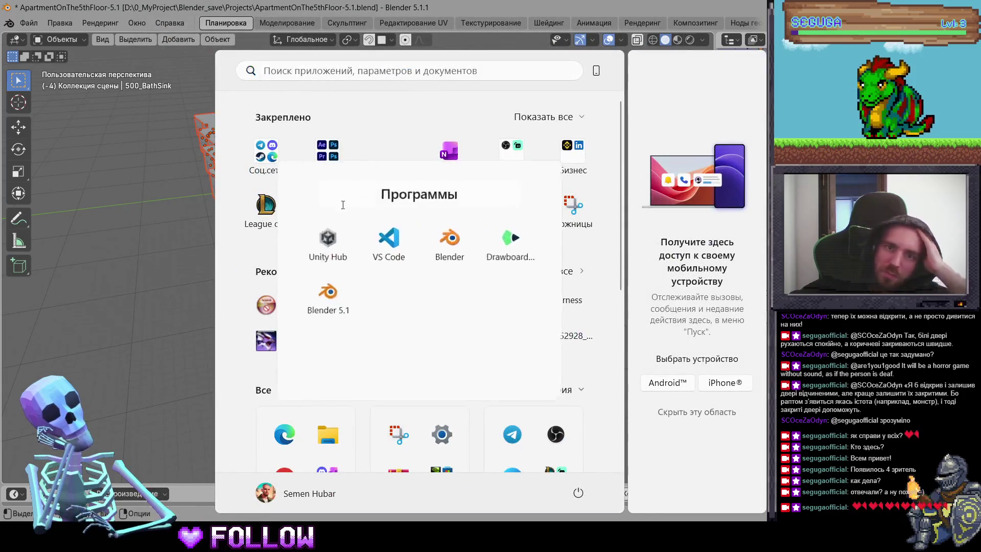
# Step: Close the Start menu to return to the Unity Editor
pyautogui.click(325, 247)
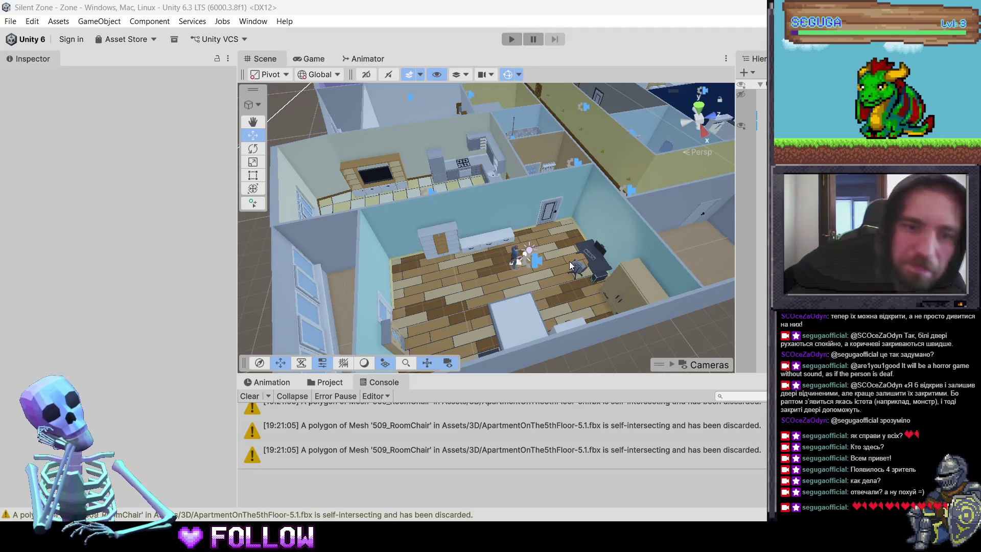
# Step: Open the 3D assets folder and view the apartment FBX's Import Settings
pyautogui.click(333, 384)
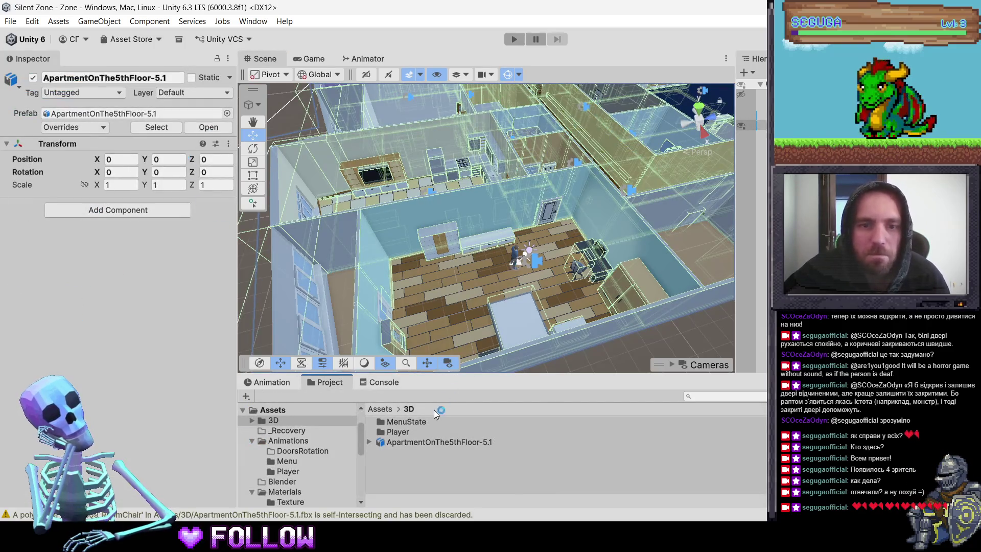
pyautogui.click(439, 440)
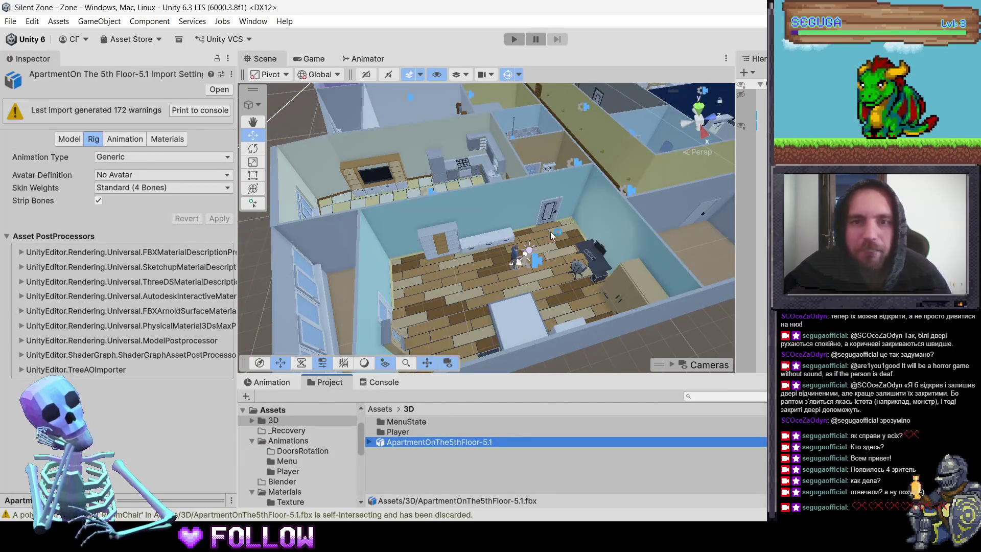
pyautogui.click(547, 216)
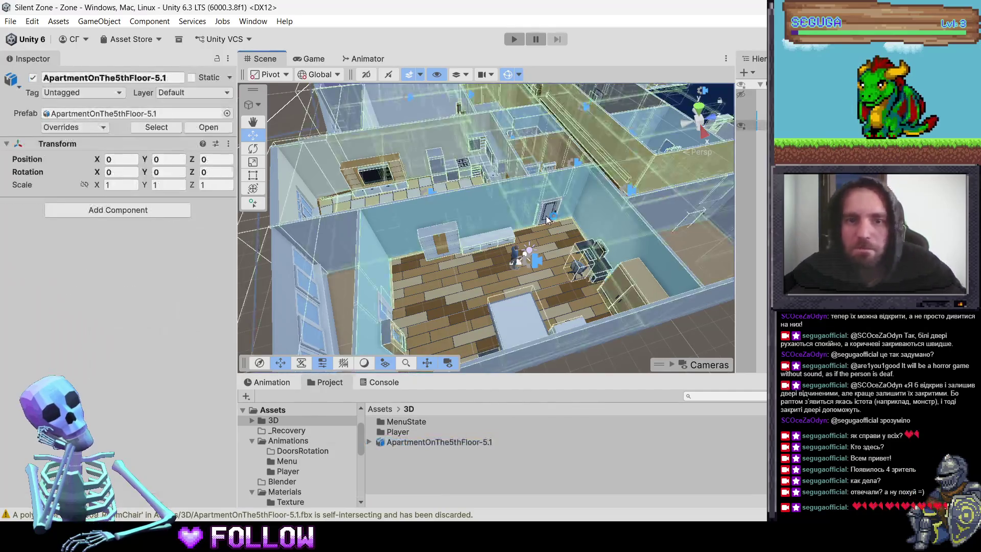
pyautogui.click(544, 215)
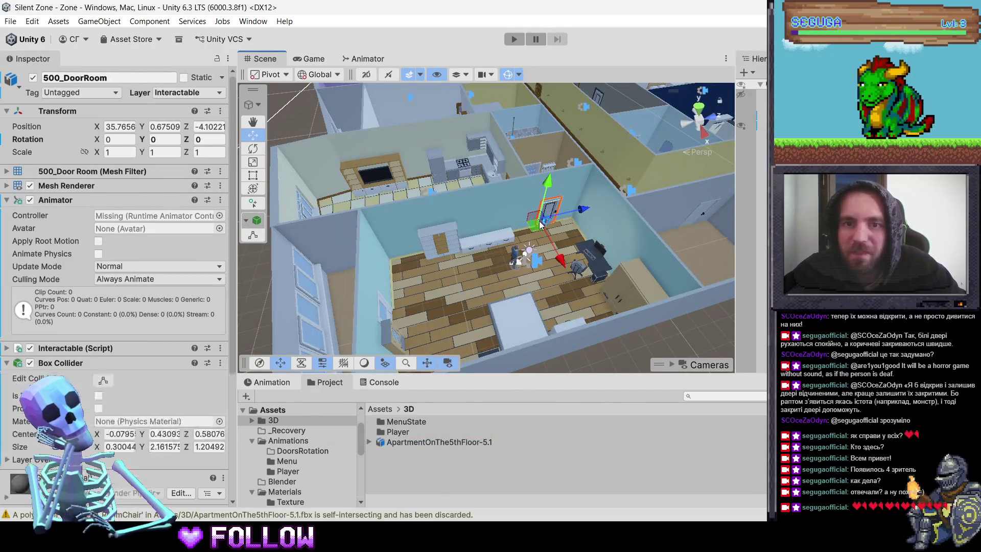
pyautogui.hotkey('ctrl', 'z')
pyautogui.hotkey('ctrl', 'z')
# Step: Frame the apartment in the Scene view and select the 500_DoorRoom door to inspect it
pyautogui.press('q')
pyautogui.moveTo(560, 246); pyautogui.dragTo(348, 203)
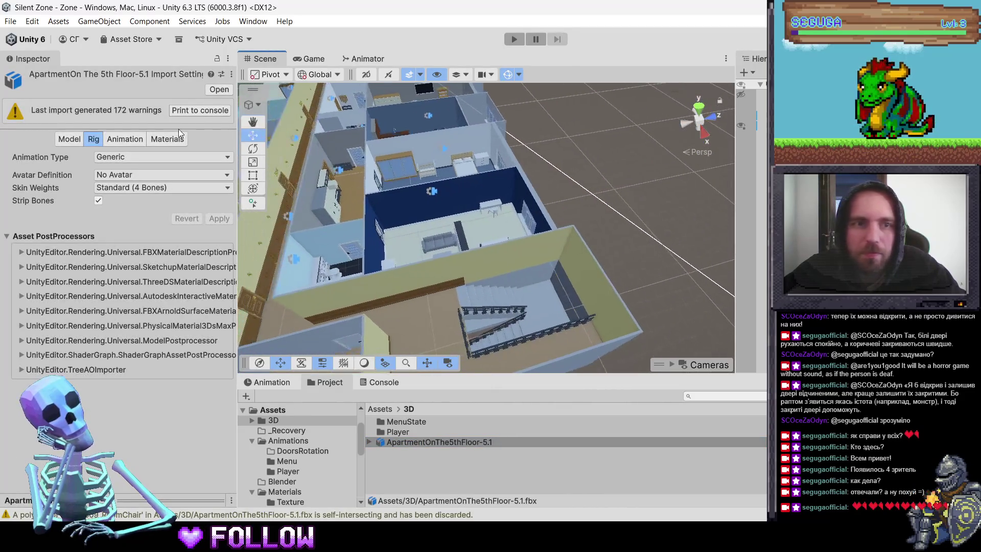
pyautogui.press('w')
pyautogui.click(348, 203)
pyautogui.press('f')
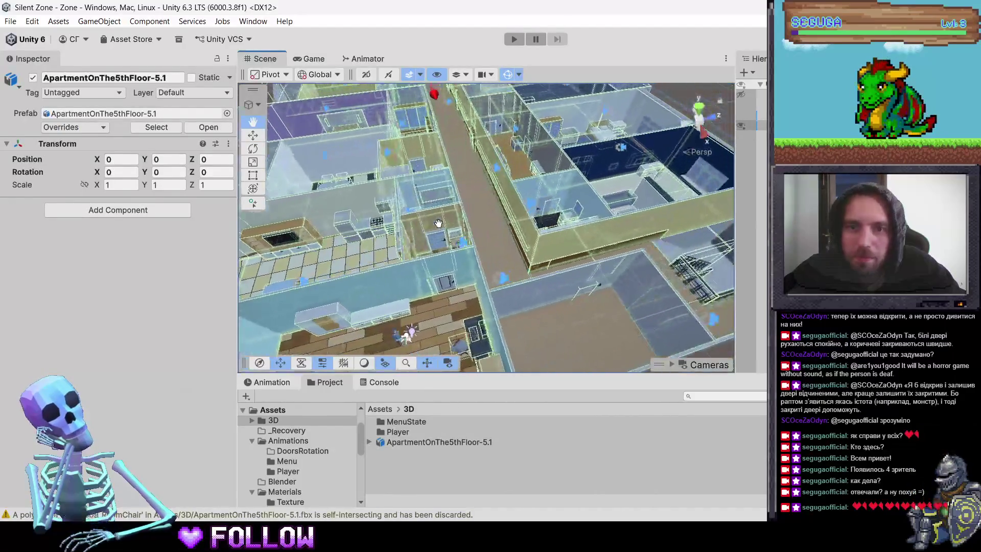
pyautogui.moveTo(495, 233)
pyautogui.mouseDown()
pyautogui.moveTo(357, 222)
pyautogui.moveTo(437, 221)
pyautogui.moveTo(507, 237)
pyautogui.moveTo(447, 297)
pyautogui.moveTo(452, 248)
pyautogui.moveTo(479, 280)
pyautogui.moveTo(568, 185)
pyautogui.mouseUp()
pyautogui.click(485, 281)
# Step: Frame the selected door, then zoom out and orbit down to see the floor around it
pyautogui.press('f')
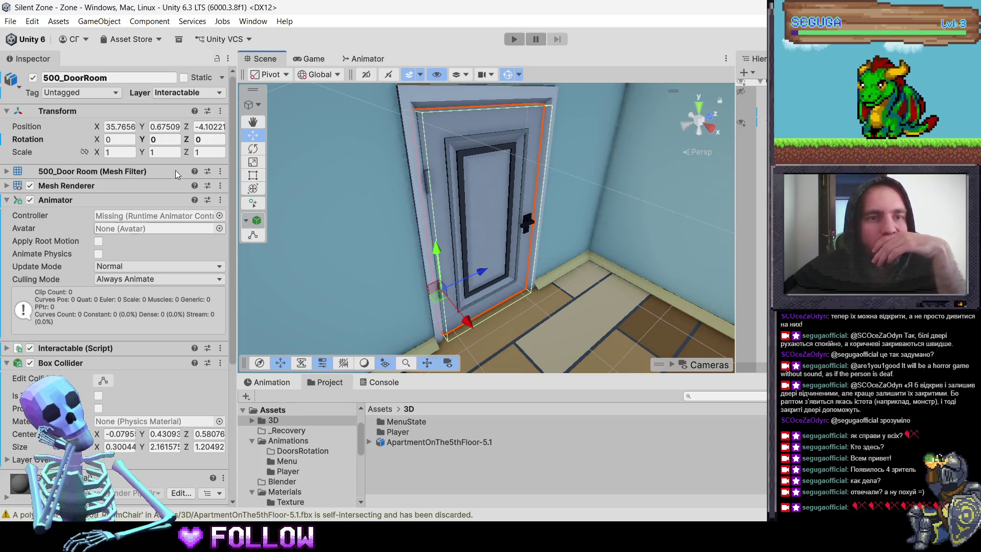
pyautogui.scroll(-5, 135, 274)
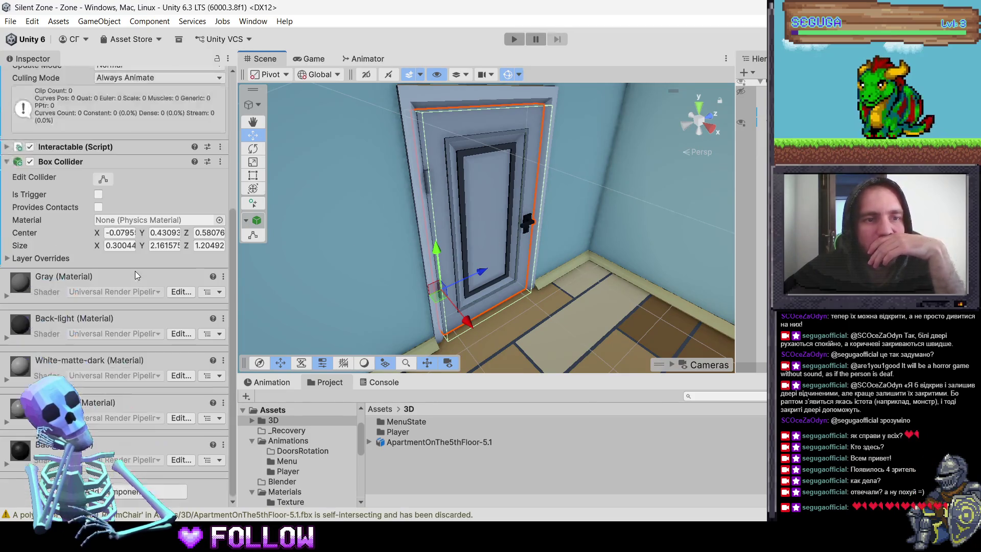
pyautogui.scroll(-3, 473, 211)
pyautogui.moveTo(474, 210)
pyautogui.mouseDown()
pyautogui.moveTo(523, 171)
pyautogui.moveTo(501, 256)
pyautogui.moveTo(495, 209)
pyautogui.moveTo(552, 225)
pyautogui.moveTo(575, 209)
pyautogui.moveTo(574, 295)
pyautogui.mouseUp()
pyautogui.click(495, 211)
# Step: Select kitchen door 500_DoorKitchen and clear its 180 Z rotation
pyautogui.click(572, 296)
pyautogui.click(264, 219)
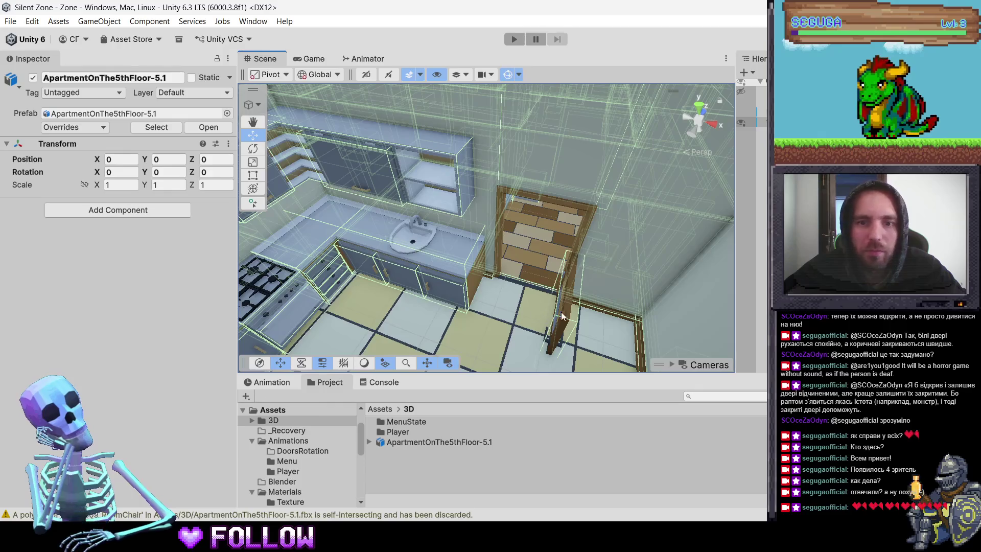
pyautogui.click(559, 316)
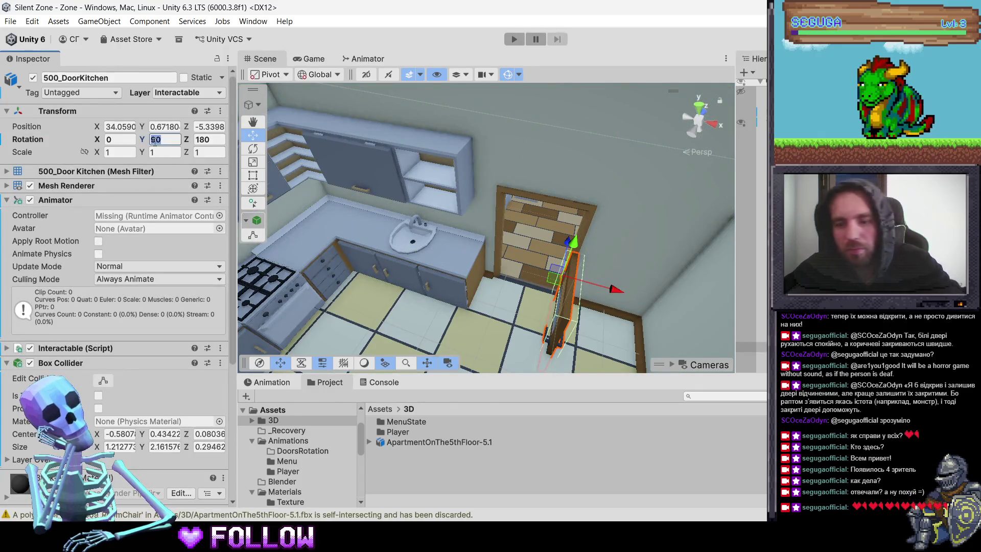
pyautogui.write('0')
pyautogui.click(216, 140)
pyautogui.press('BackSpace')
pyautogui.press('BackSpace')
pyautogui.press('BackSpace')
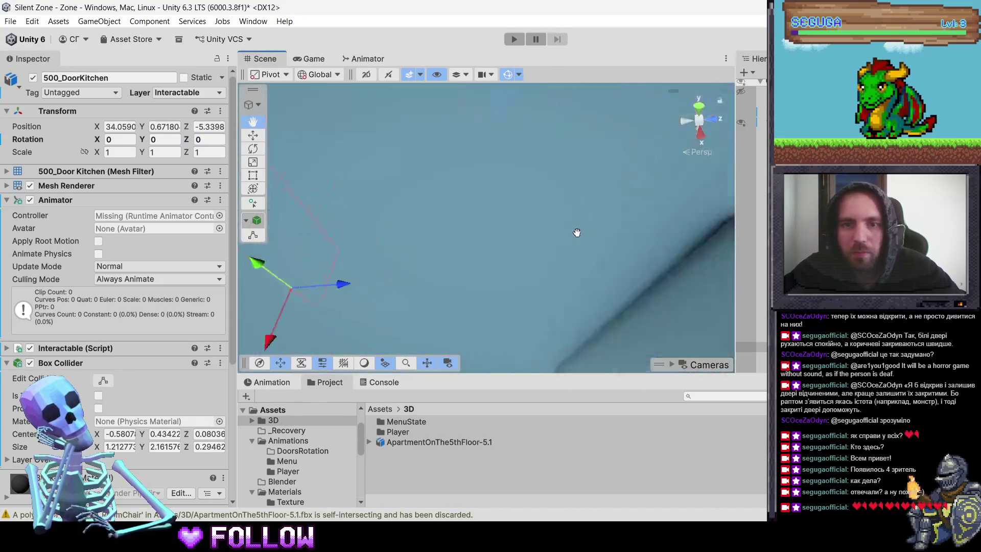
# Step: Inspect the hallway doors 500_Door and 500_DoorBath, then orbit to an overhead view
pyautogui.click(560, 296)
pyautogui.click(561, 296)
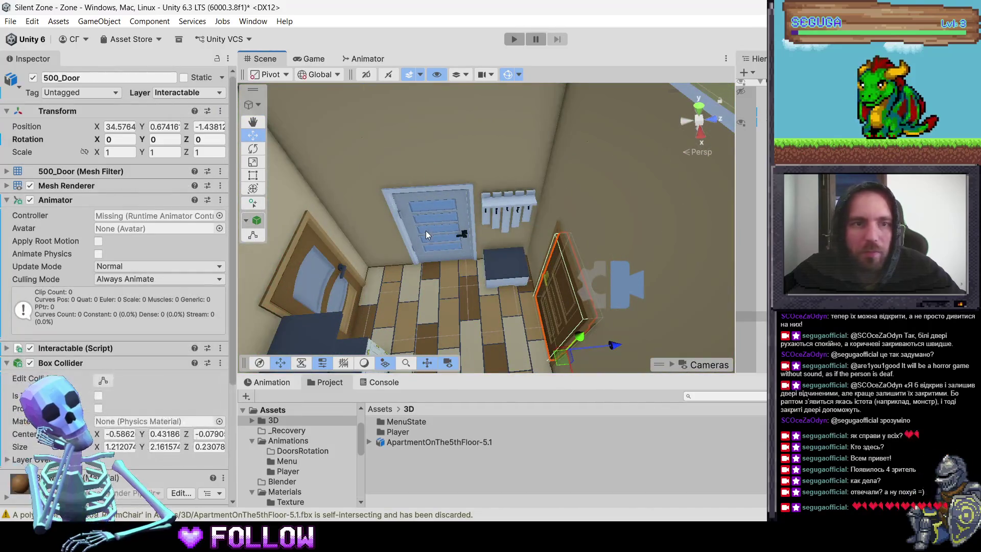
pyautogui.click(425, 231)
pyautogui.click(426, 235)
pyautogui.moveTo(426, 234); pyautogui.dragTo(467, 235)
# Step: Check 501_Door, then set the 501_DoorKitchen door's Y rotation to 0
pyautogui.click(409, 238)
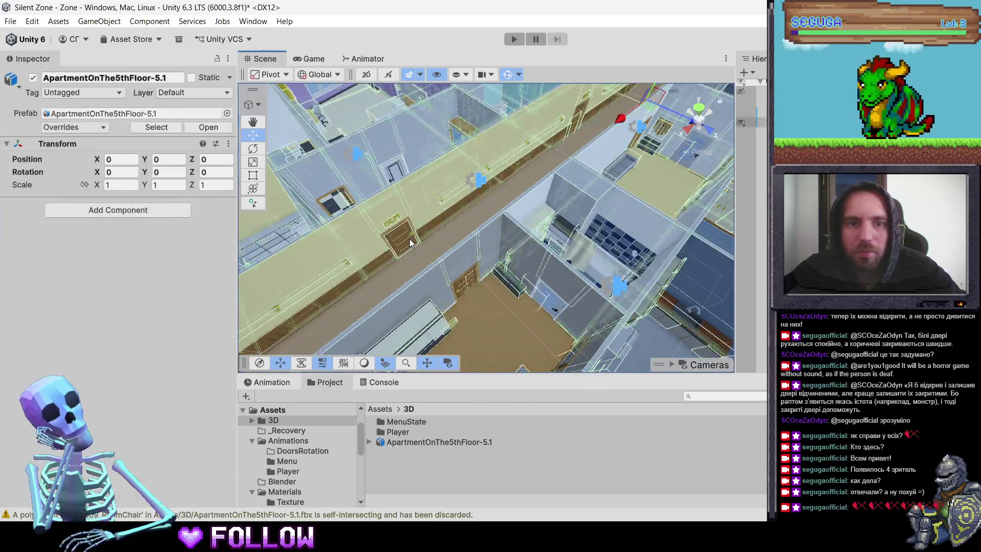
pyautogui.click(409, 238)
pyautogui.moveTo(361, 222)
pyautogui.mouseDown()
pyautogui.moveTo(463, 210)
pyautogui.moveTo(570, 256)
pyautogui.mouseUp()
pyautogui.scroll(5, 570, 257)
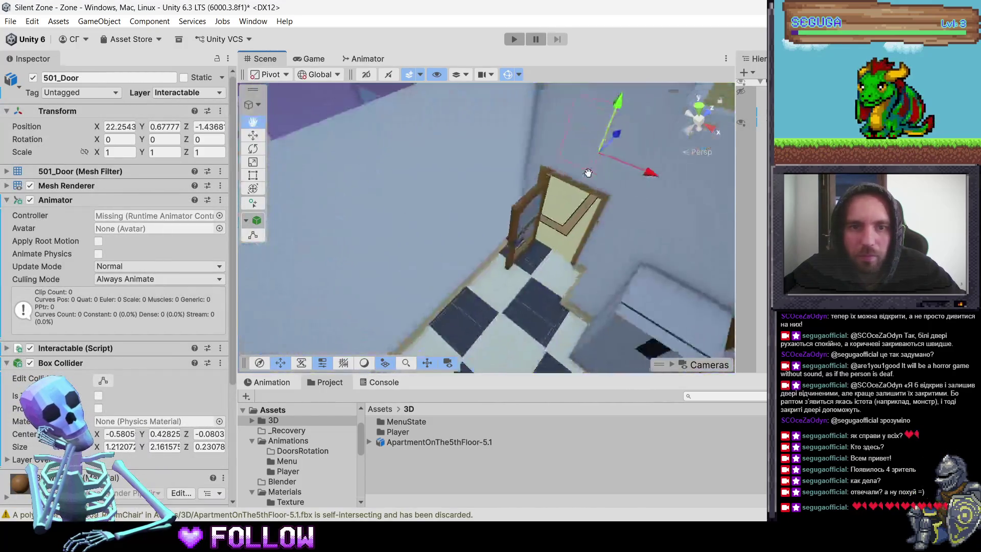
pyautogui.click(574, 244)
pyautogui.click(574, 243)
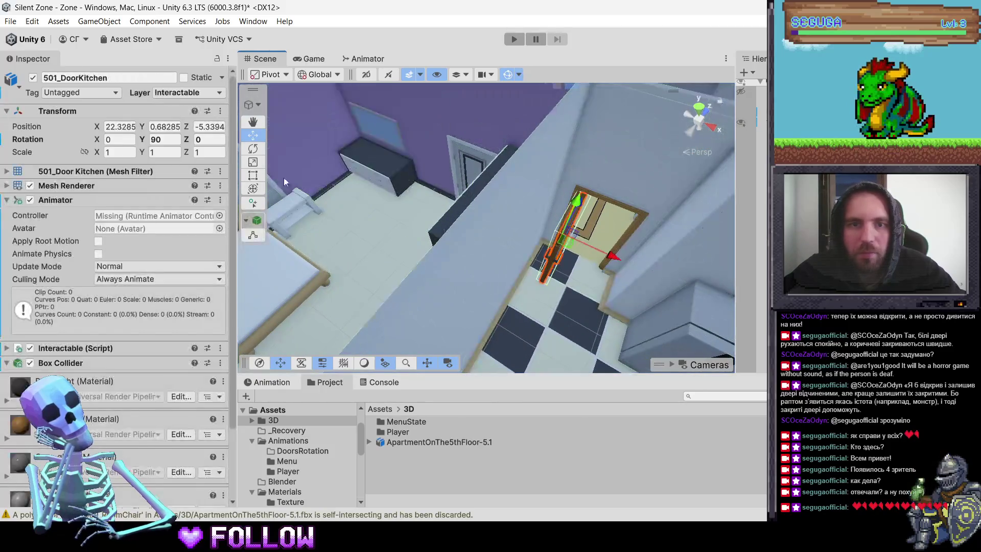
pyautogui.press('Return')
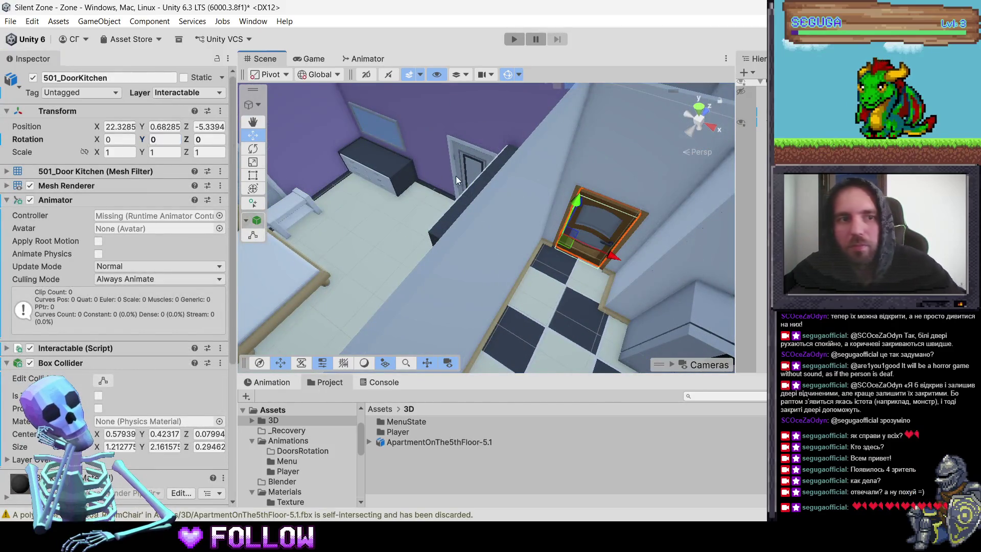
# Step: Inspect doors 501_DoorRoom and 502_DoorRoom from a more top-down view
pyautogui.click(457, 174)
pyautogui.scroll(-3, 520, 185)
pyautogui.click(520, 185)
pyautogui.moveTo(520, 185)
pyautogui.mouseDown()
pyautogui.moveTo(494, 216)
pyautogui.moveTo(495, 204)
pyautogui.mouseUp()
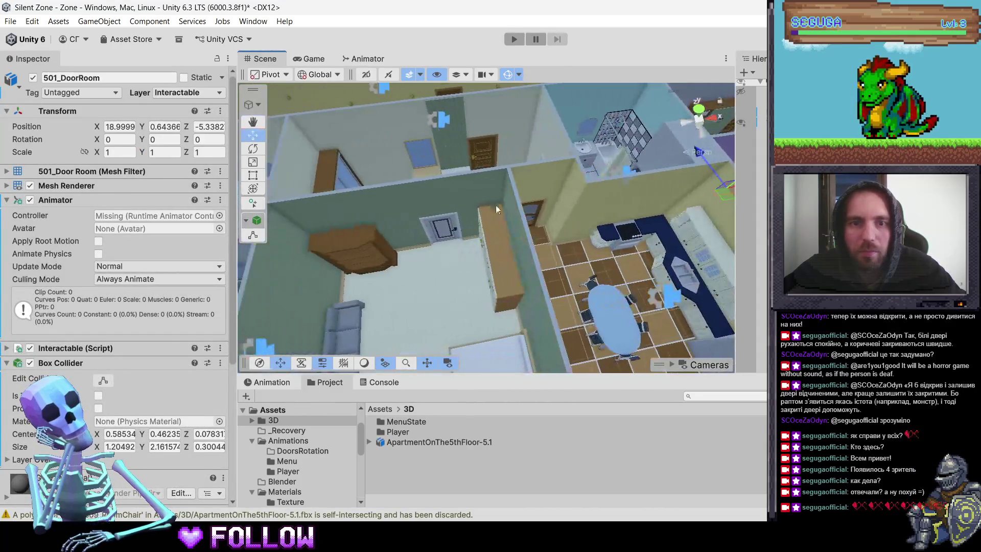
pyautogui.click(537, 209)
pyautogui.click(537, 209)
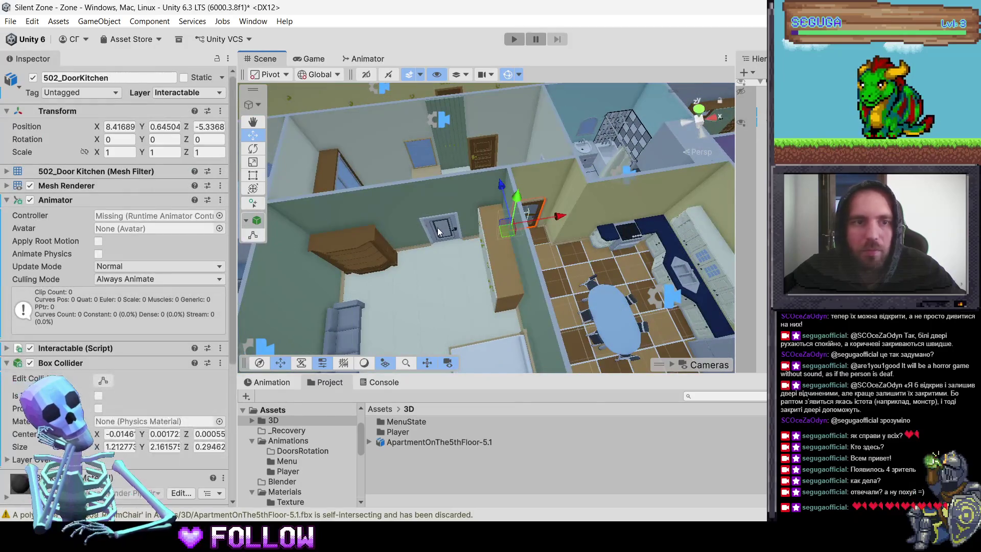
pyautogui.click(437, 228)
pyautogui.click(438, 229)
pyautogui.click(437, 230)
pyautogui.moveTo(438, 229); pyautogui.dragTo(441, 214)
# Step: Frame kitchen door 500_DoorKitchen.005, pan out over the apartment, and select player SumarenAnimator5.1
pyautogui.click(441, 214)
pyautogui.click(440, 213)
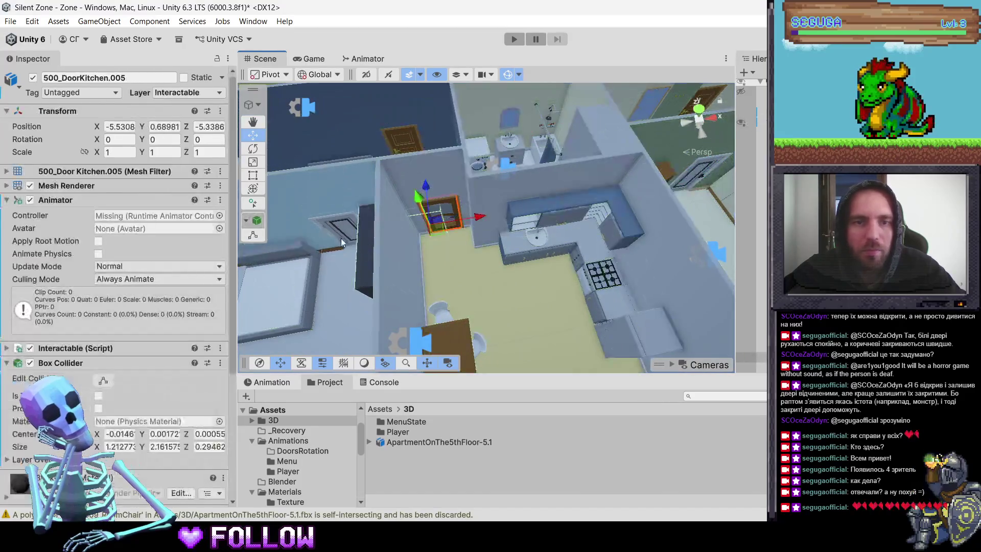
pyautogui.press('f')
pyautogui.scroll(-10, 464, 213)
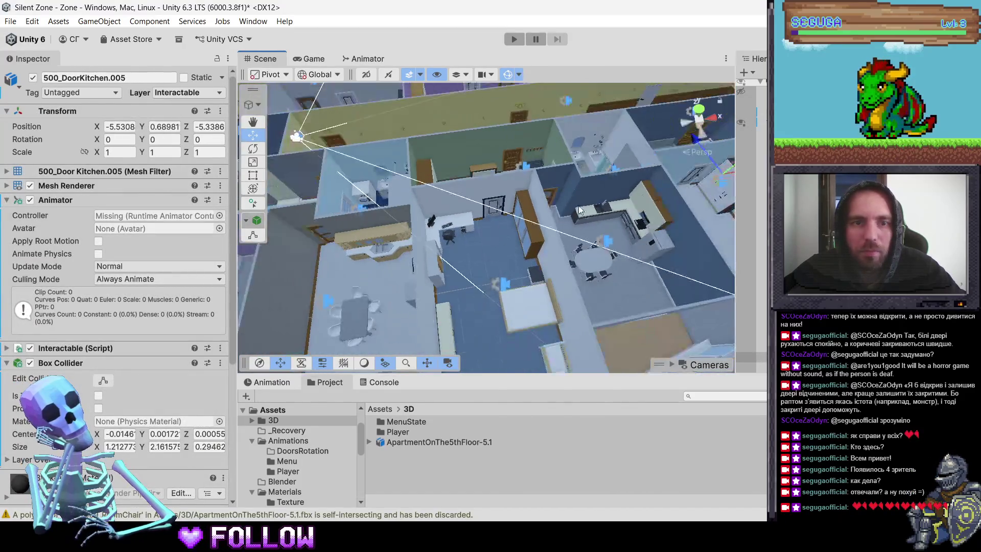
pyautogui.scroll(5, 463, 227)
pyautogui.moveTo(464, 228); pyautogui.dragTo(204, 181)
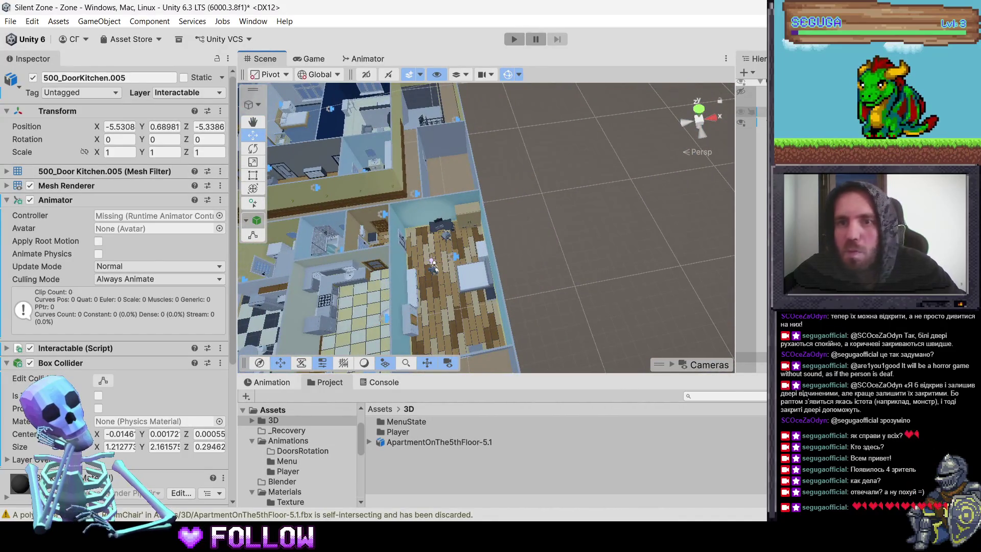
pyautogui.click(440, 273)
# Step: Frame the player, then select and frame the root ApartmentOnThe5thFloor-5.1
pyautogui.press('f')
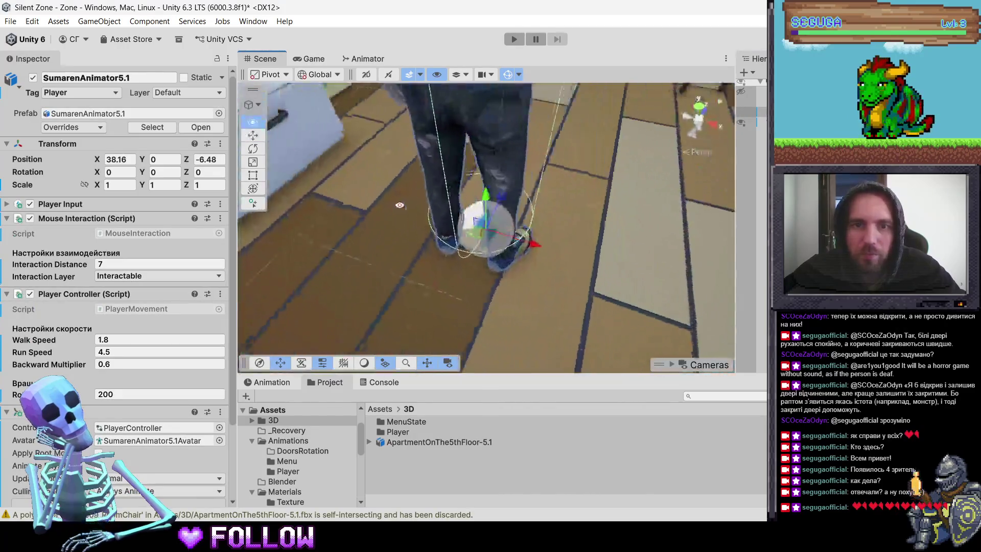
pyautogui.scroll(-10, 494, 274)
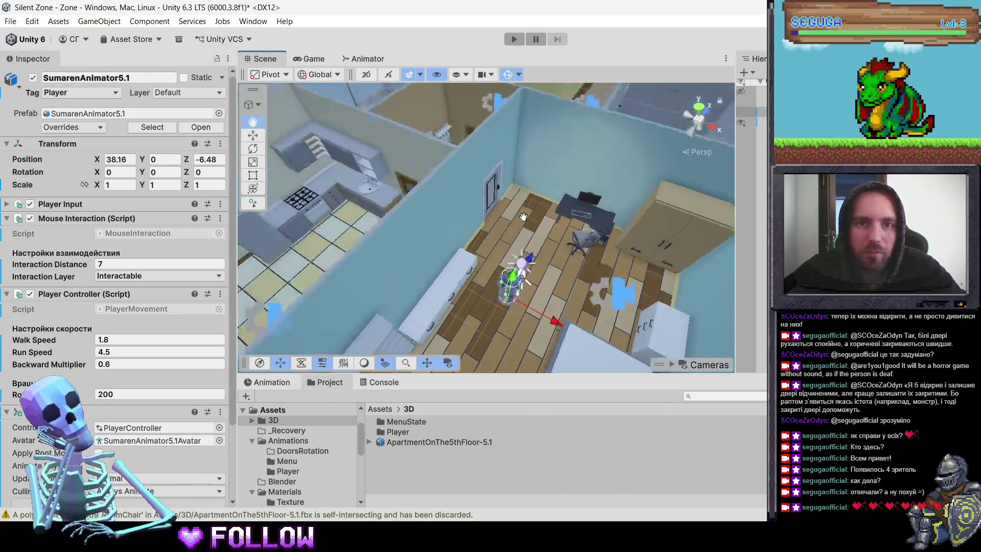
pyautogui.click(492, 197)
pyautogui.press('f')
pyautogui.press('f')
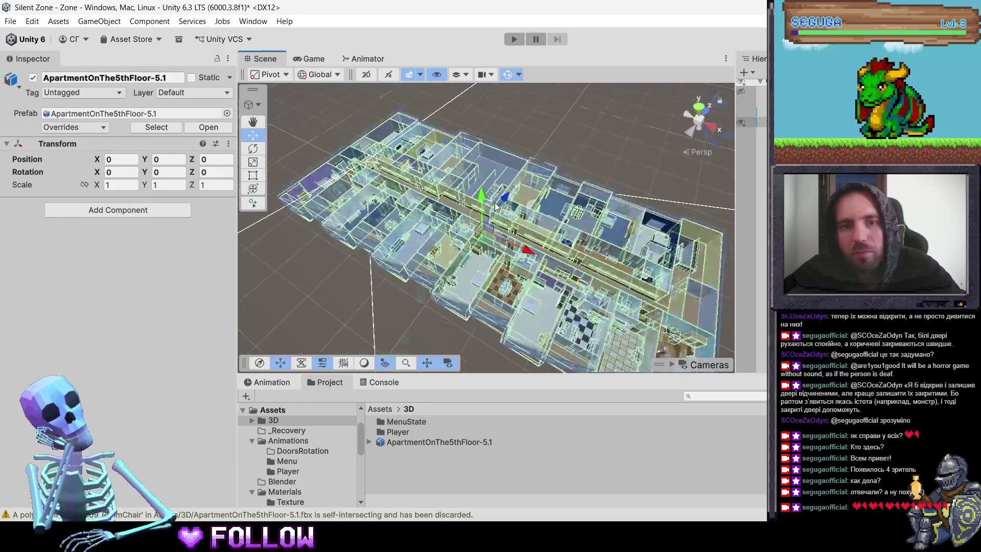
pyautogui.scroll(-10, 525, 262)
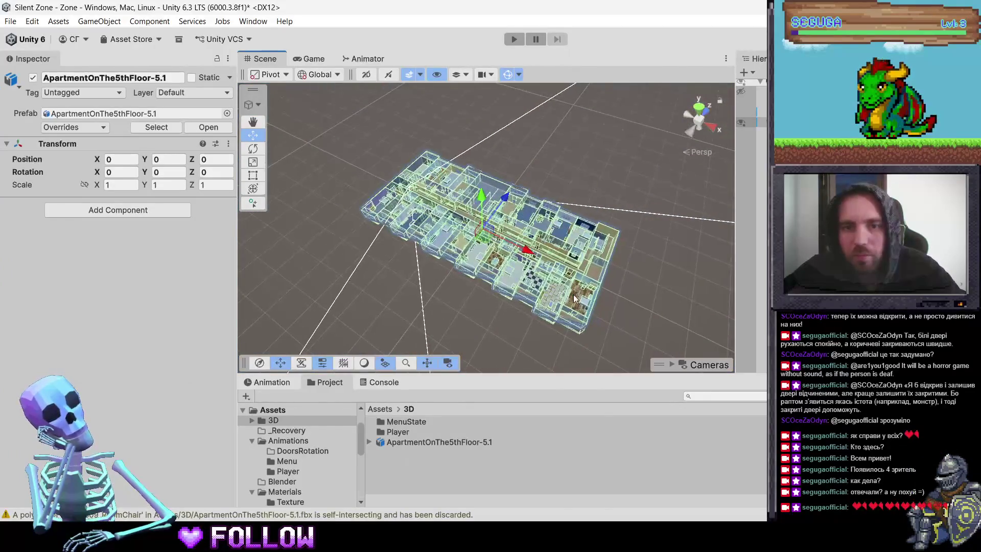
# Step: Select the room door 500_DoorRoom and frame it in the Scene view
pyautogui.click(573, 296)
pyautogui.scroll(10, 573, 294)
pyautogui.click(469, 145)
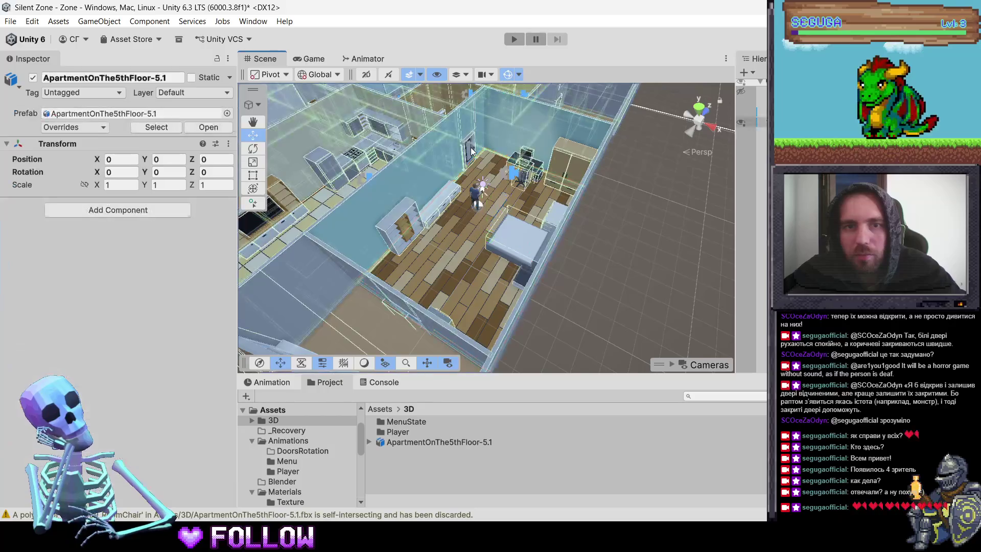
pyautogui.click(471, 154)
pyautogui.press('f')
pyautogui.scroll(-3, 488, 268)
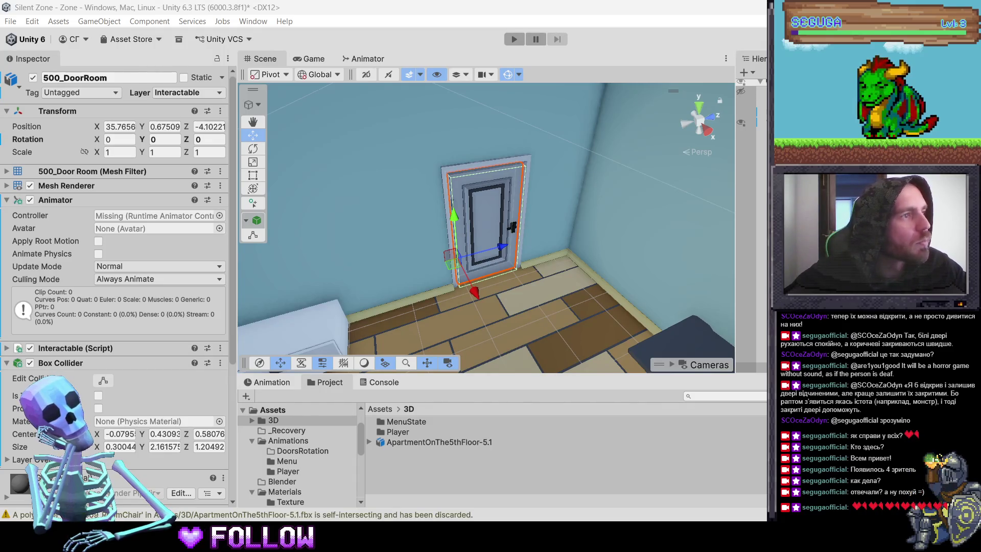
# Step: Switch from the Unity editor over to Telegram
pyautogui.hotkey('alt', 'Tab')
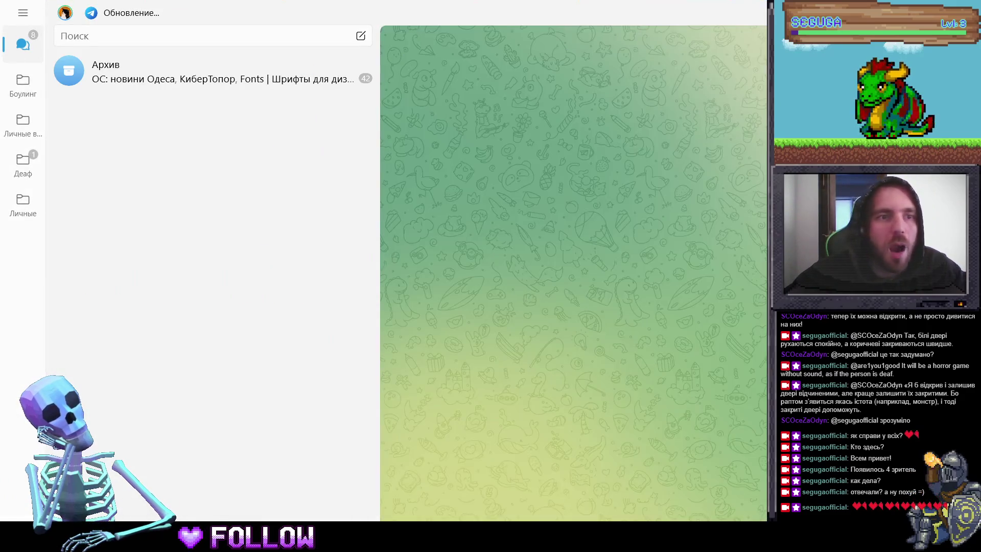
# Step: Leave Telegram and open the Steam store
pyautogui.hotkey('alt', 'Tab')
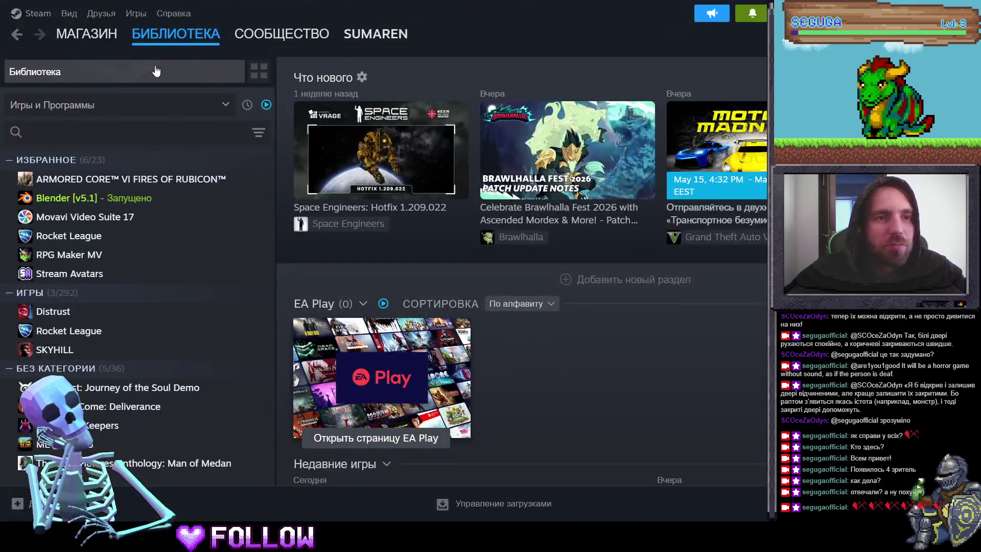
pyautogui.moveTo(87, 34)
pyautogui.click(116, 62)
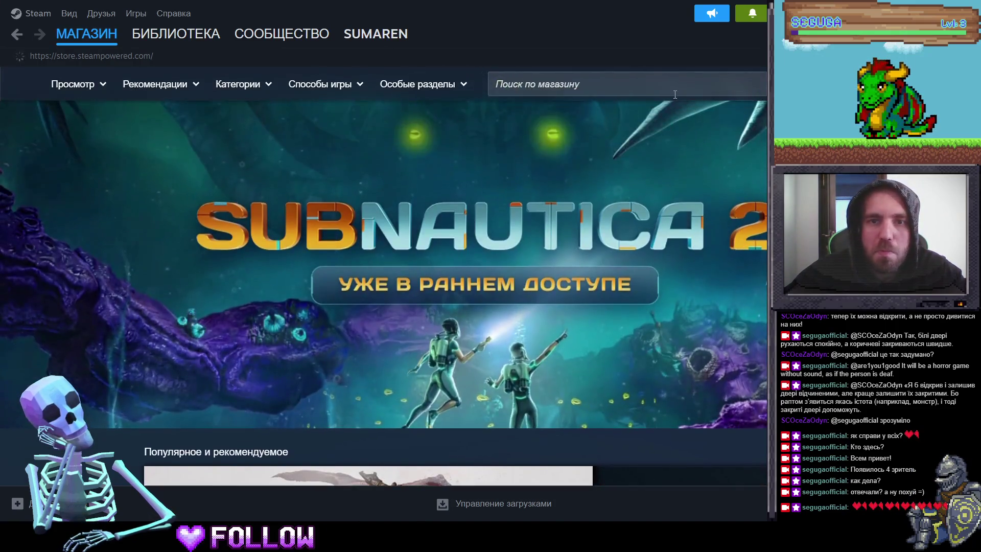
# Step: Search the Steam store for 'Reytrieve Odyssey' and open its page
pyautogui.click(675, 91)
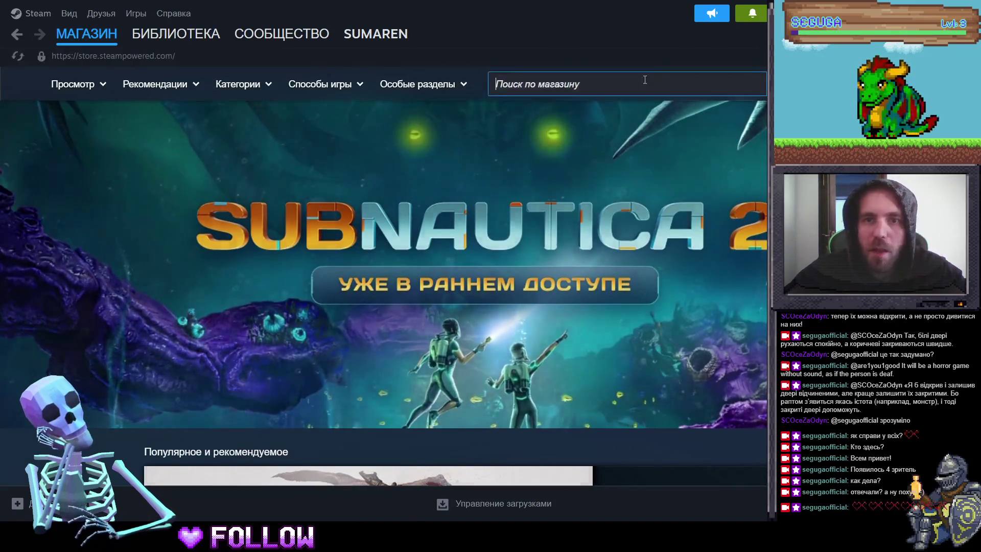
pyautogui.write('Reytrieve Odyssey')
pyautogui.click(657, 142)
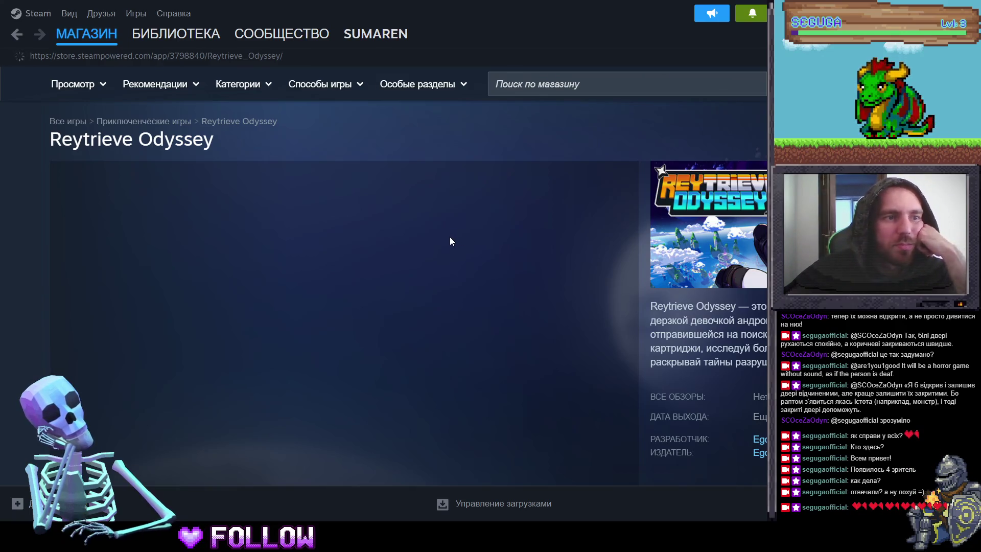
# Step: Scroll down the page and add Reytrieve Odyssey to the wishlist
pyautogui.scroll(-3, 587, 262)
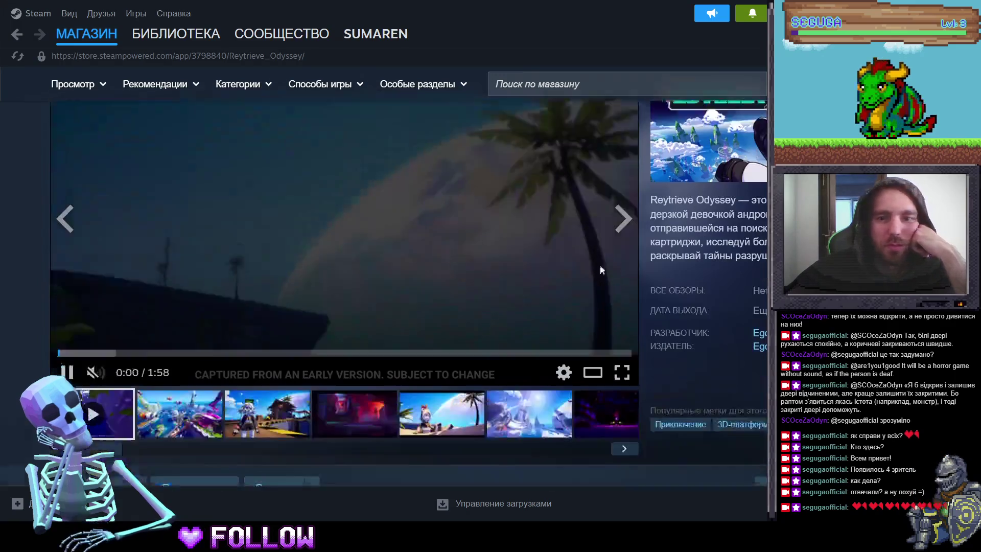
pyautogui.scroll(-3, 628, 281)
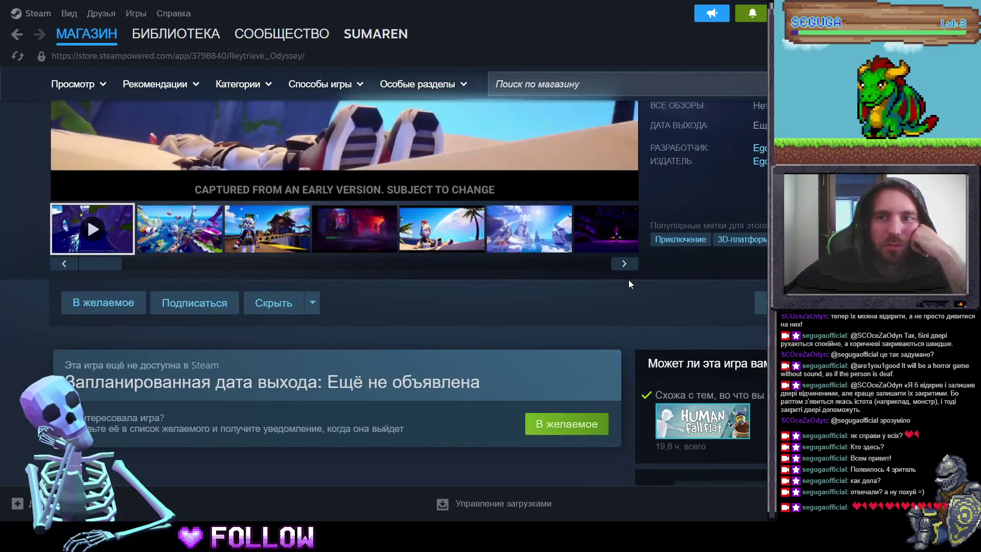
pyautogui.scroll(-3, 628, 284)
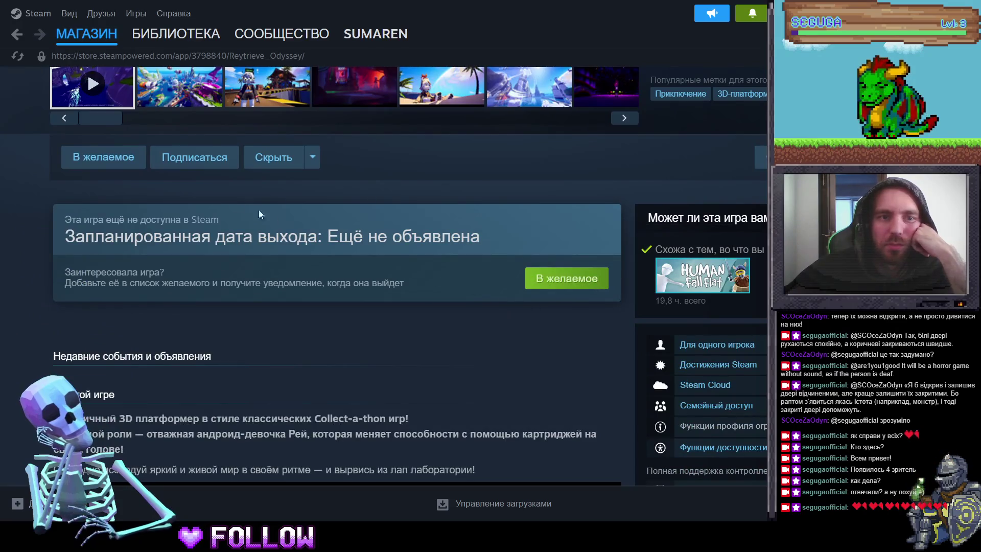
pyautogui.click(105, 158)
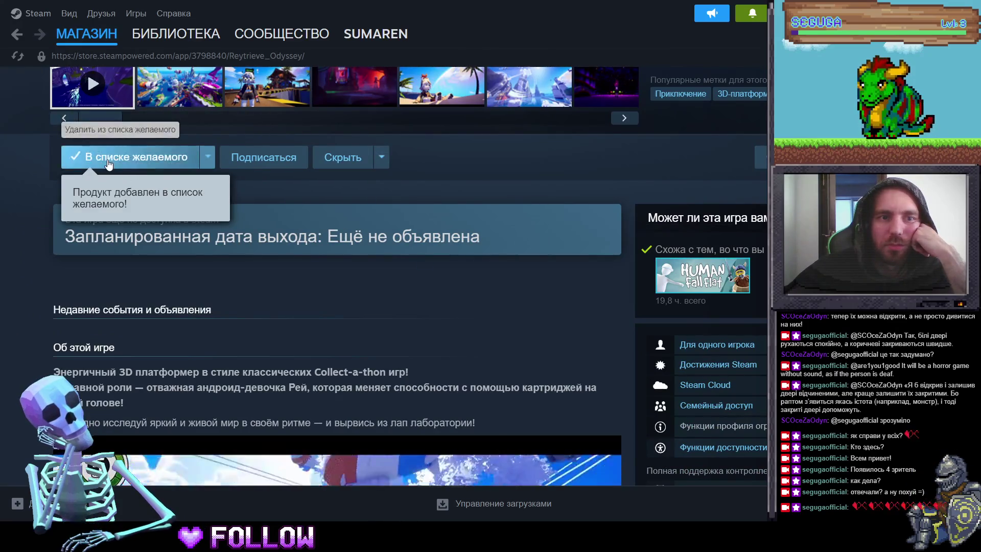
# Step: Scroll through the Reytrieve Odyssey page and expand the full game description
pyautogui.scroll(-6, 586, 310)
pyautogui.scroll(-4, 586, 308)
pyautogui.scroll(4, 556, 301)
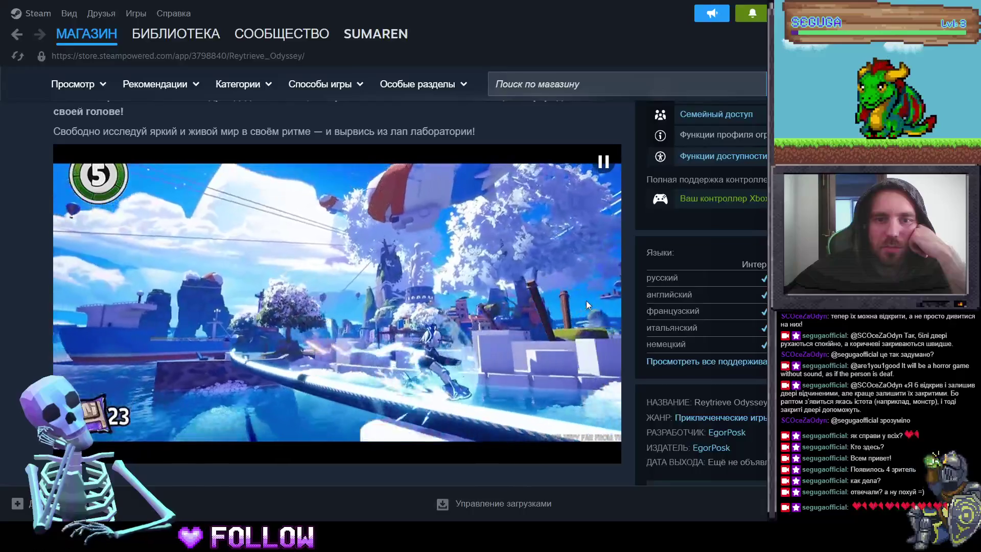
pyautogui.scroll(-10, 586, 305)
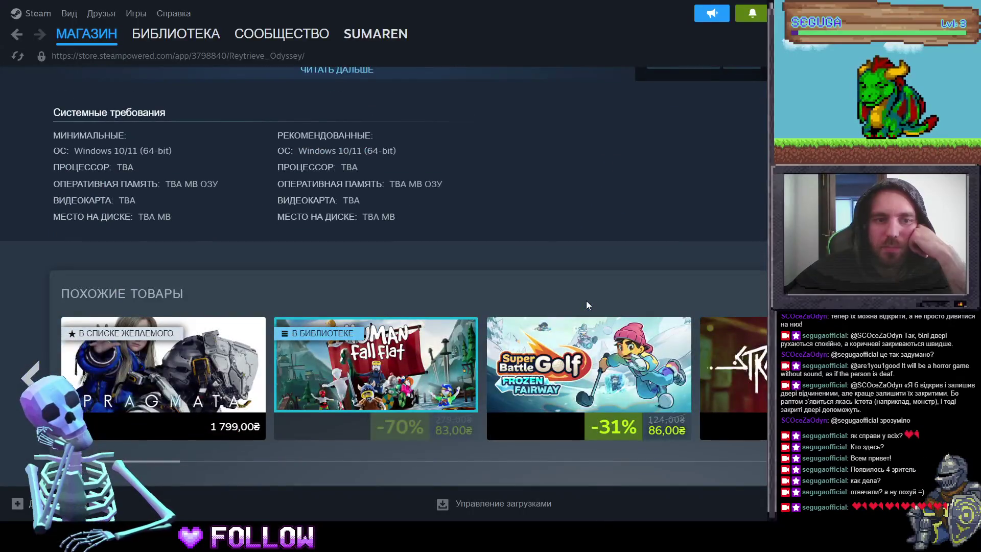
pyautogui.scroll(4, 586, 305)
pyautogui.click(343, 290)
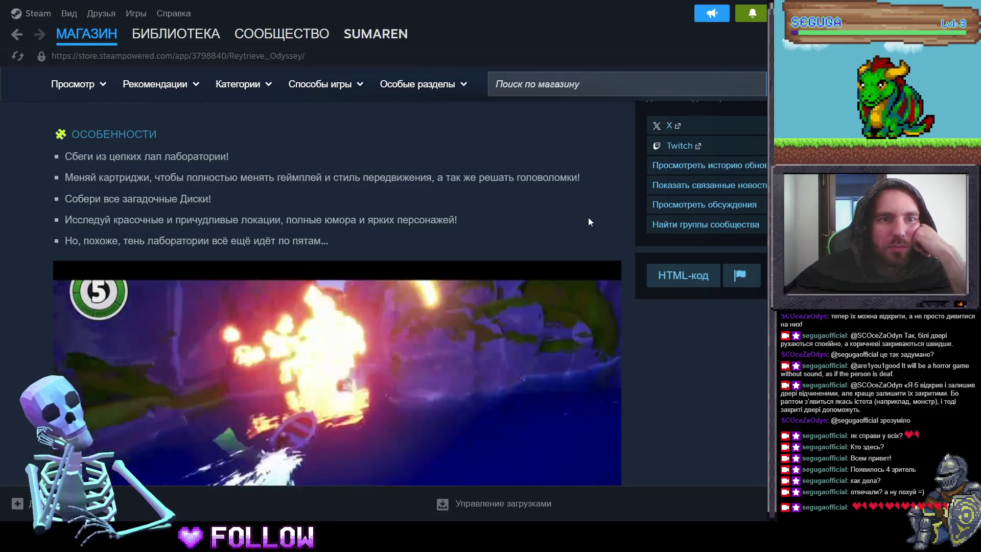
# Step: Read the description and system requirements, then return to the Unity editor
pyautogui.scroll(-4, 588, 218)
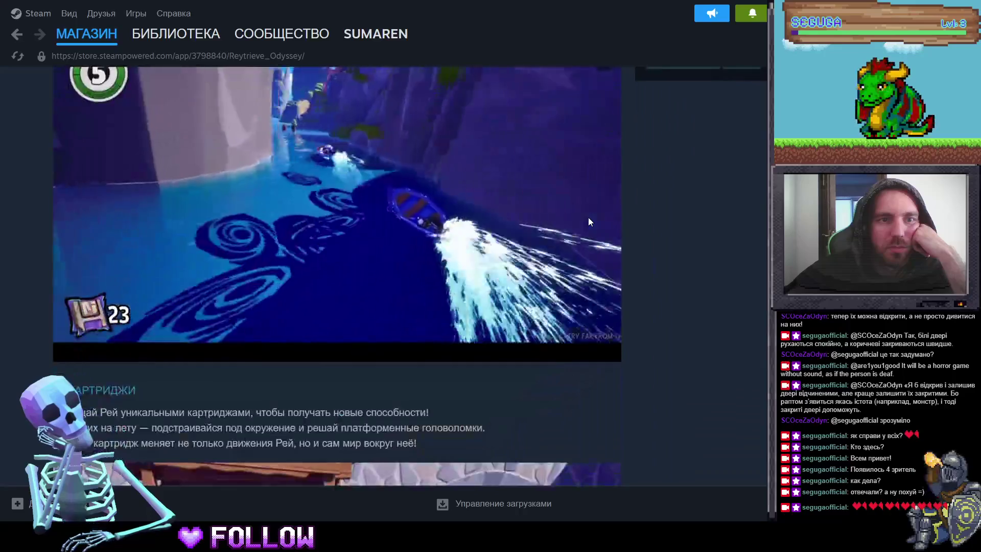
pyautogui.scroll(4, 588, 220)
pyautogui.scroll(-9, 589, 221)
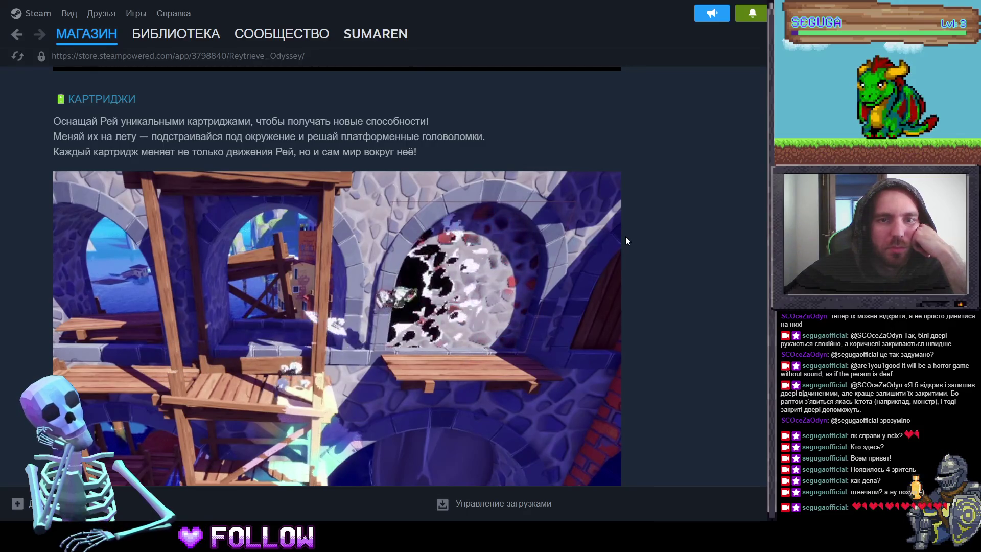
pyautogui.scroll(-10, 625, 237)
pyautogui.scroll(5, 626, 237)
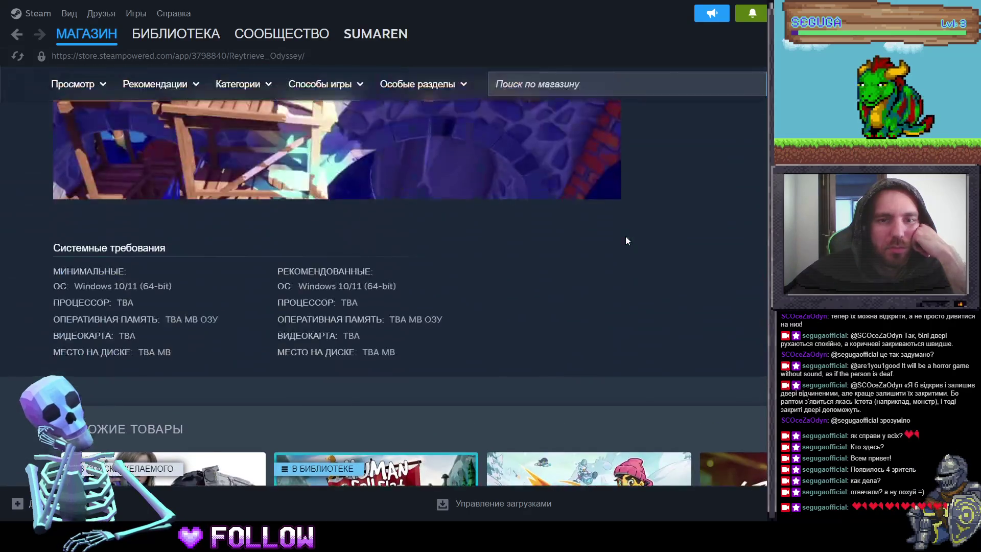
pyautogui.scroll(15, 626, 237)
pyautogui.scroll(5, 625, 258)
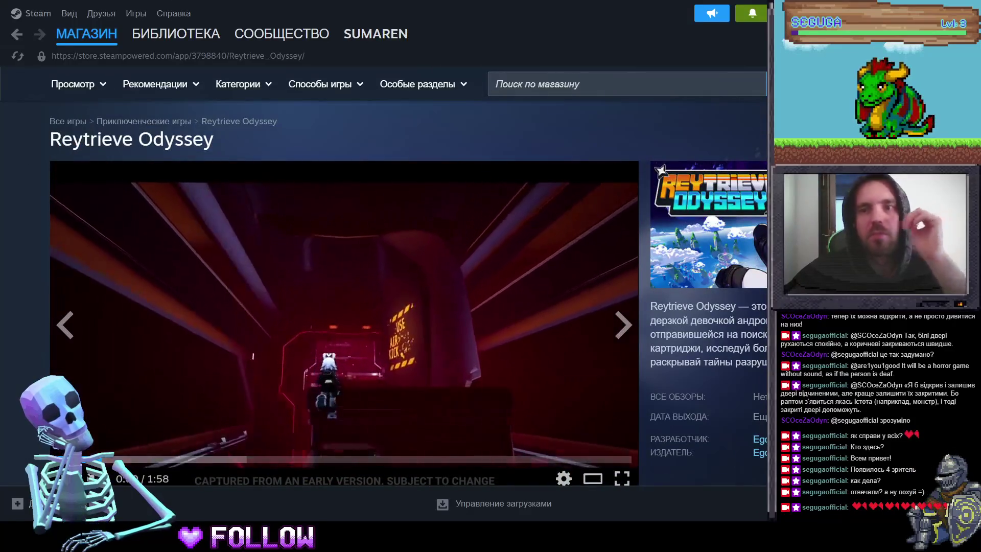
pyautogui.hotkey('alt', 'Tab')
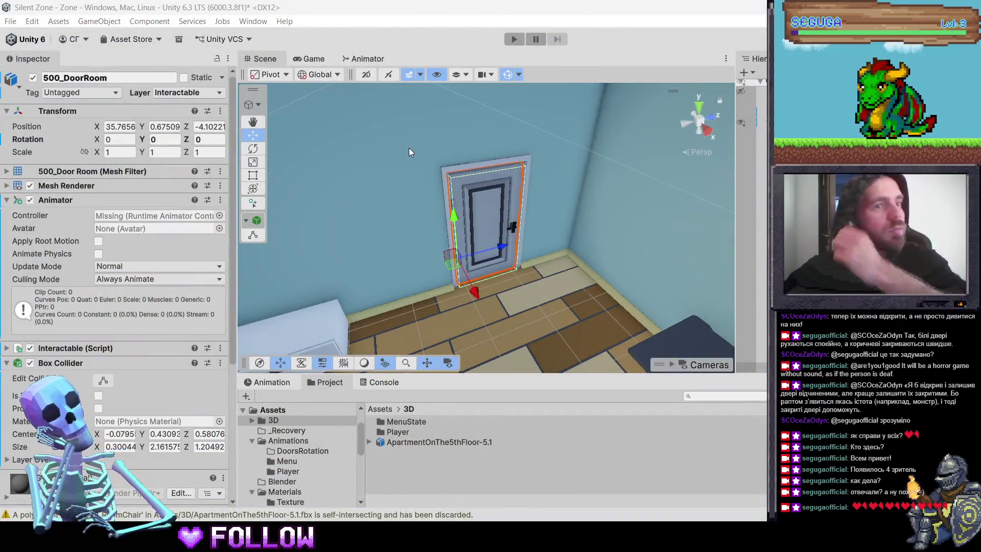
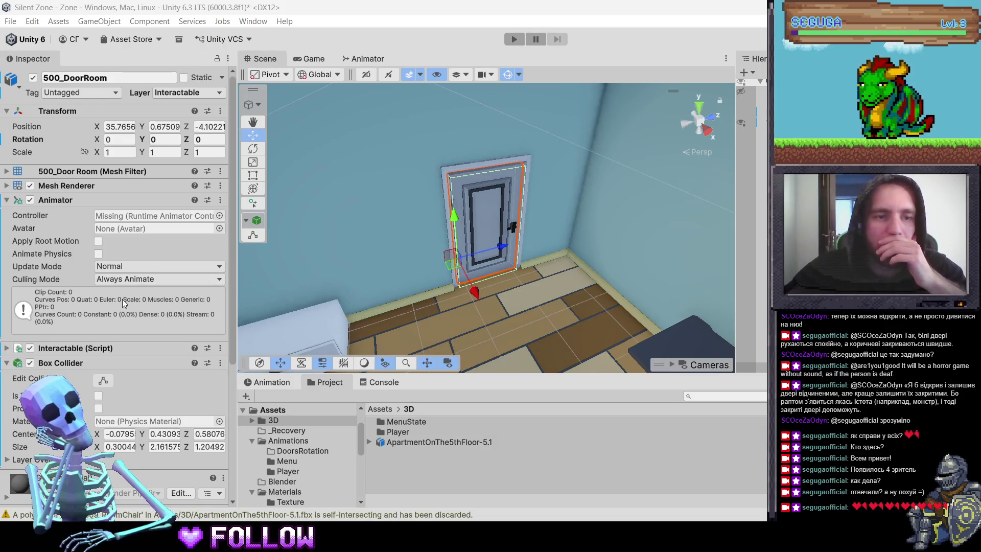
# Step: Show the Animation window with the 500_DoorRoom door selected and start creating its first clip
pyautogui.click(266, 382)
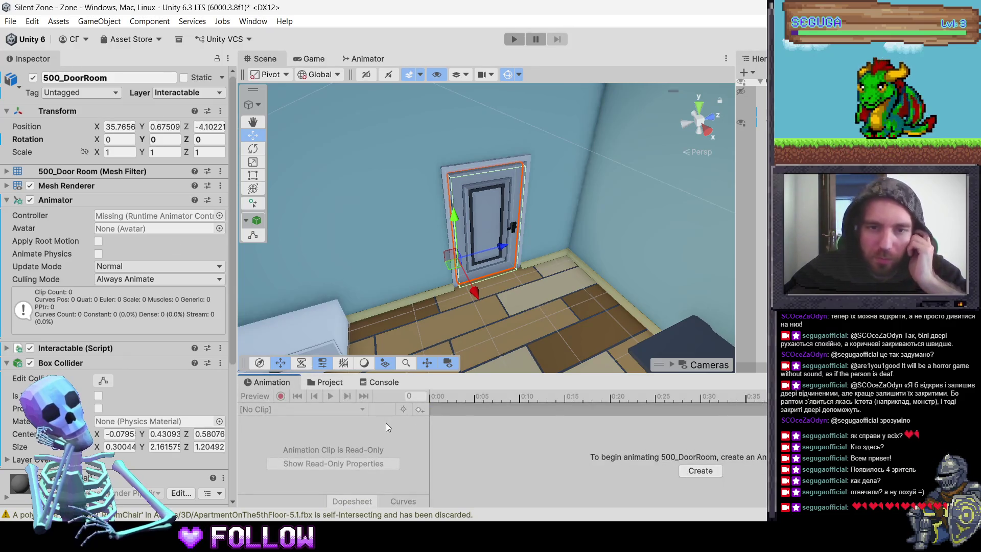
pyautogui.click(486, 229)
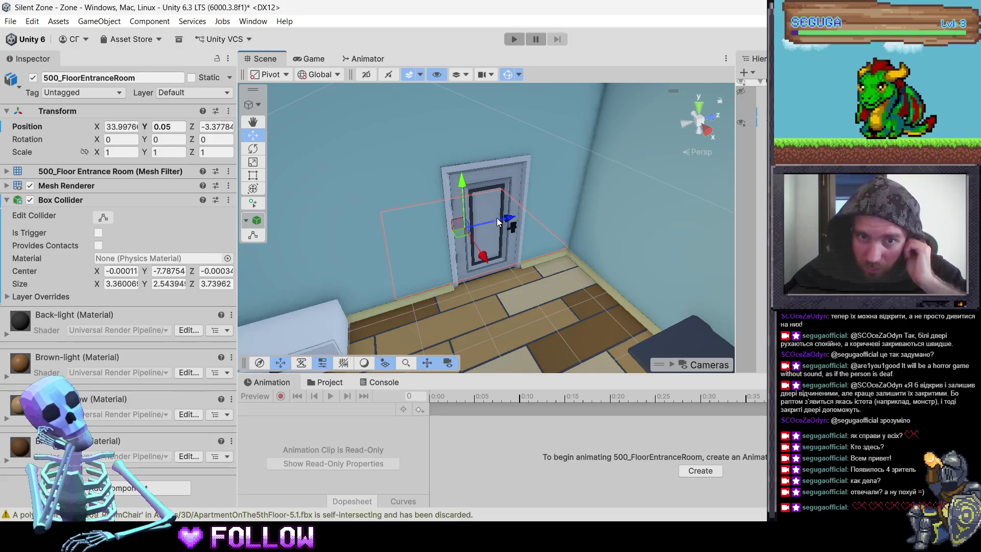
pyautogui.click(490, 195)
pyautogui.click(492, 207)
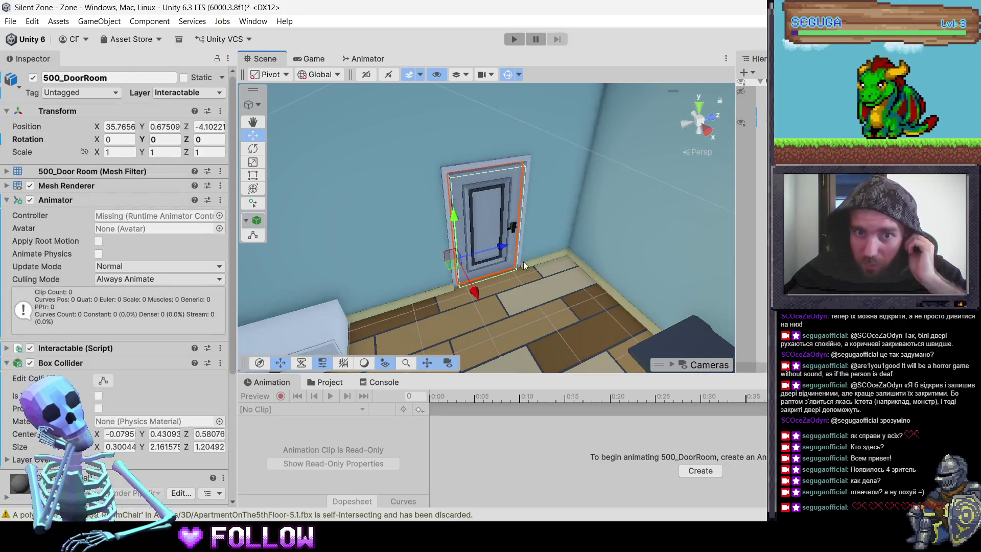
pyautogui.click(700, 470)
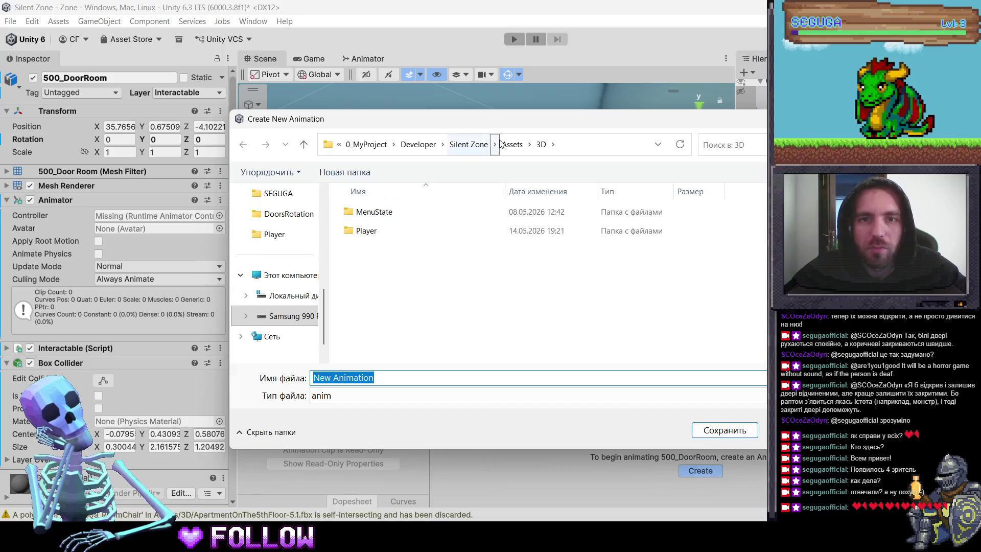
# Step: Browse the save dialog to the Assets/Animations/DoorsRotation folder
pyautogui.click(467, 146)
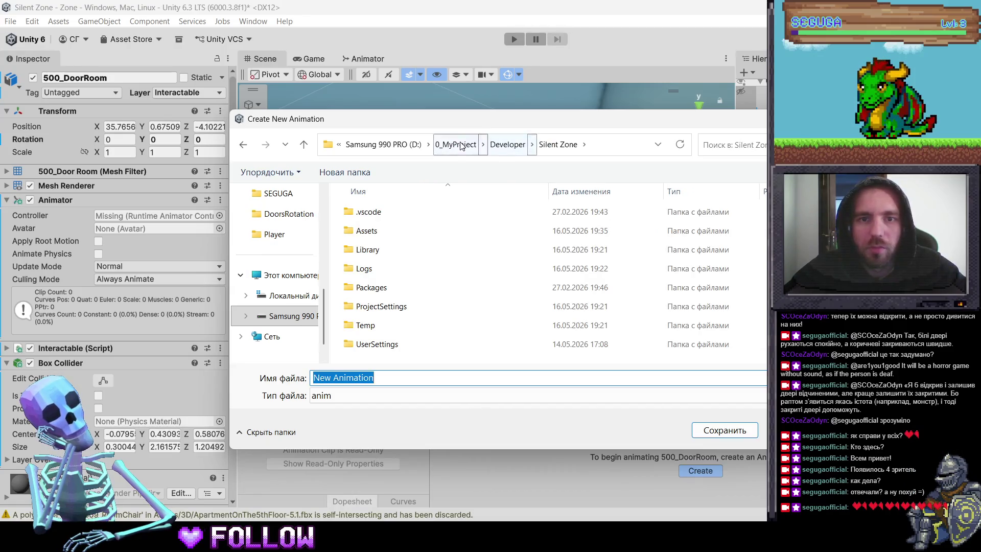
pyautogui.doubleClick(366, 230)
pyautogui.click(374, 248)
pyautogui.doubleClick(374, 249)
pyautogui.doubleClick(377, 216)
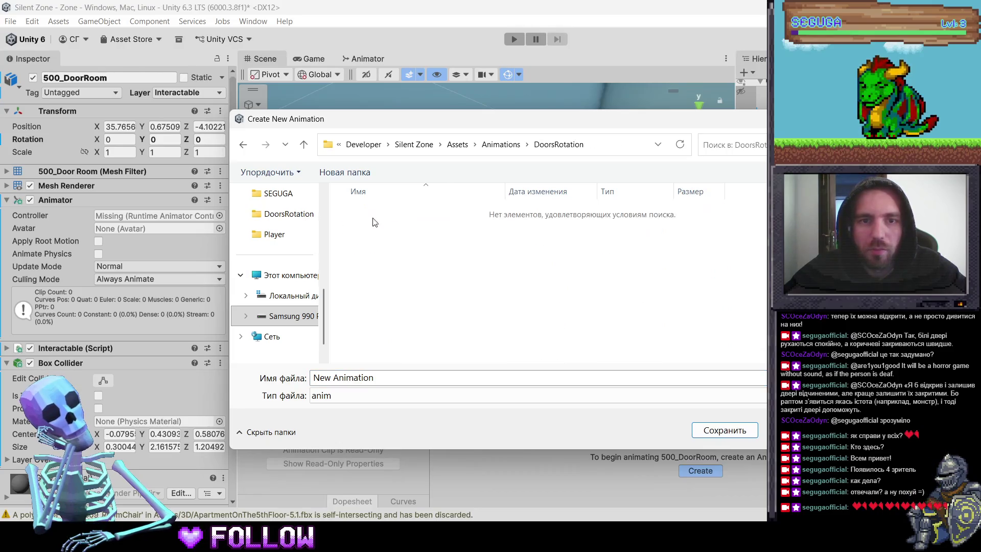
# Step: Name the new clip RotationZero and save it
pyautogui.click(405, 383)
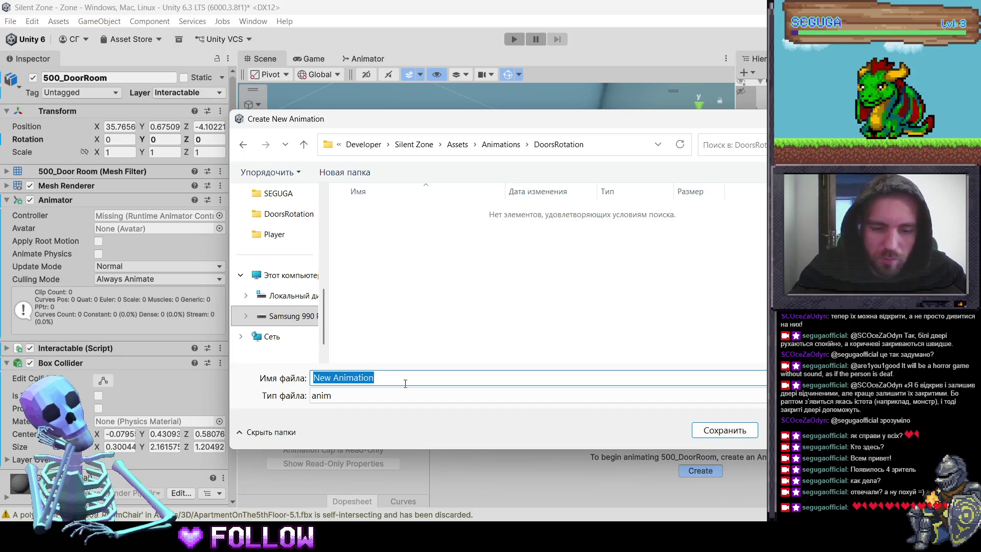
pyautogui.write('Уьзе')
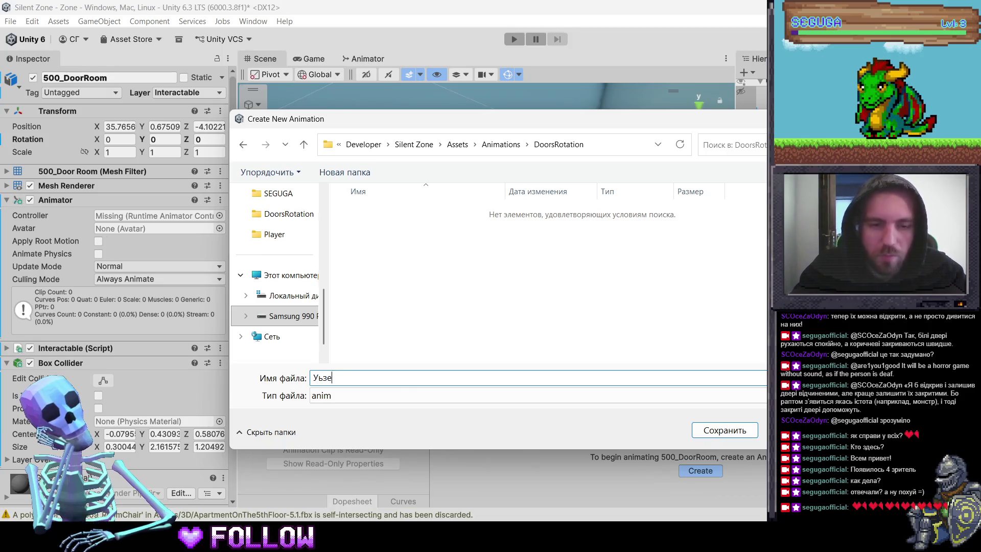
pyautogui.write('н')
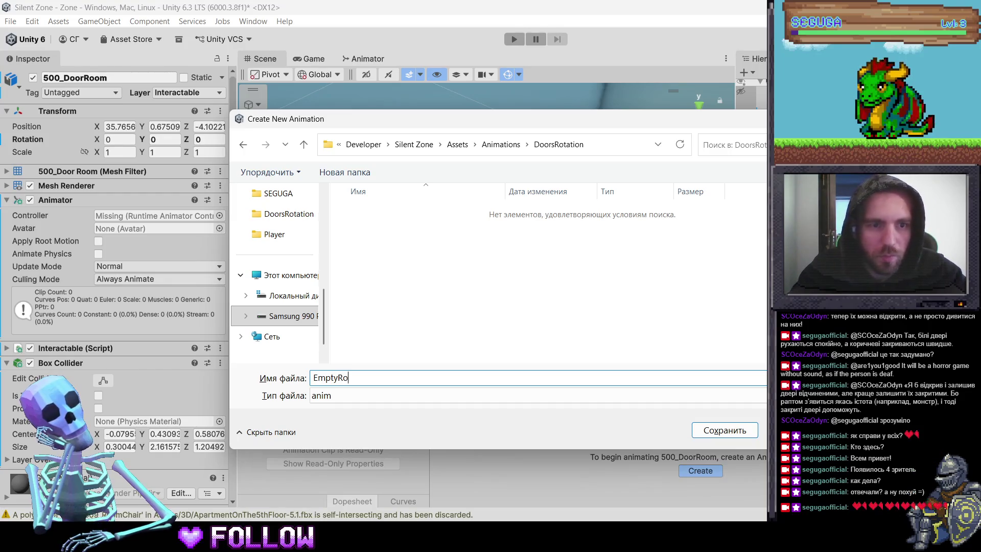
pyautogui.write('tation')
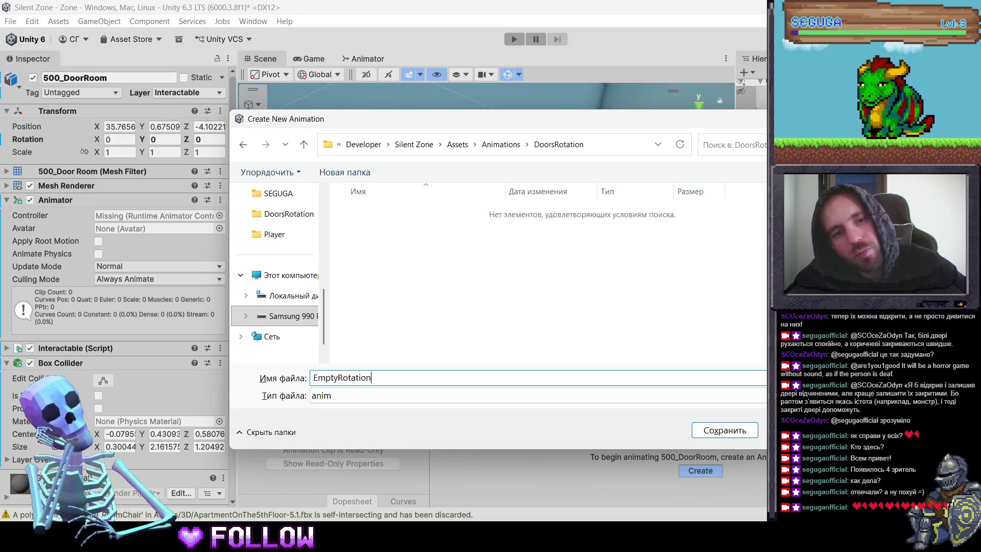
pyautogui.hotkey('ctrl', 'a')
pyautogui.press('End')
pyautogui.hotkey('shift', 'Left')
pyautogui.hotkey('shift', 'Left')
pyautogui.hotkey('shift', 'Left')
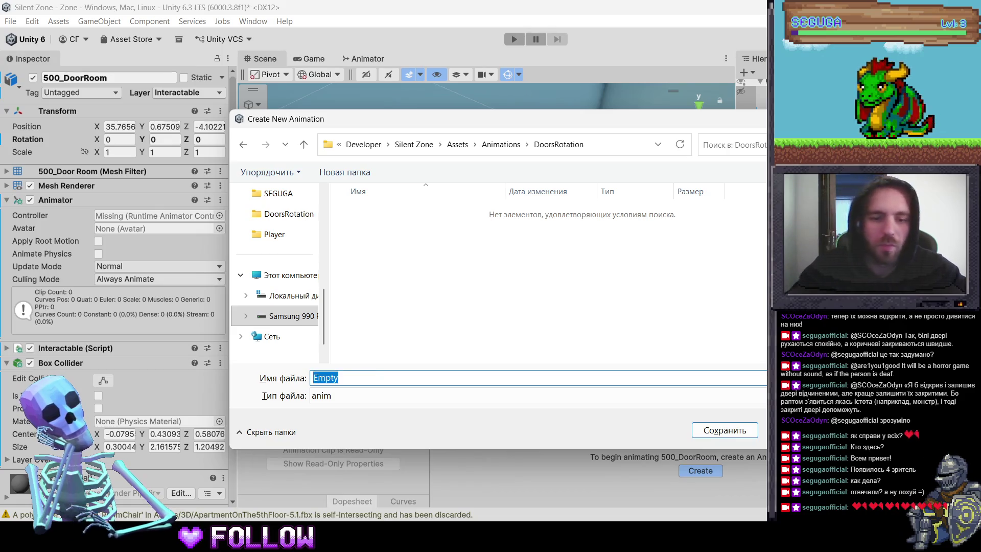
pyautogui.write('ero')
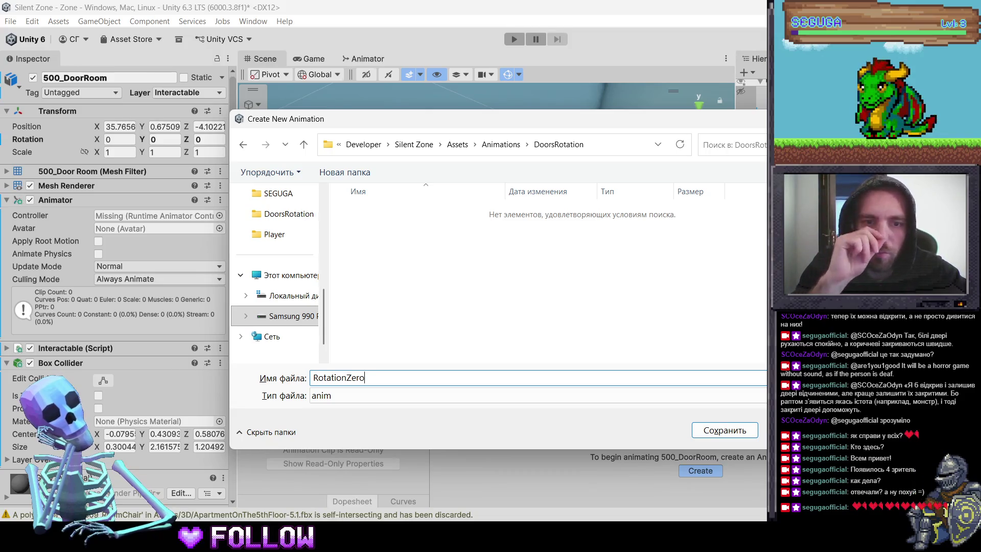
pyautogui.press('Return')
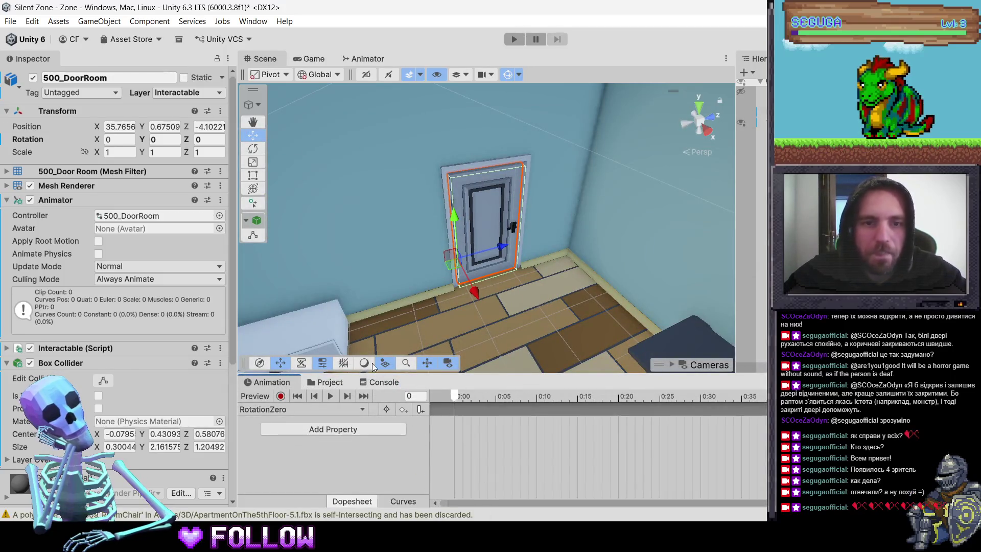
# Step: Record a 0, 0, 0 Rotation key at 0:00 in RotationZero, then start a new clip
pyautogui.click(280, 396)
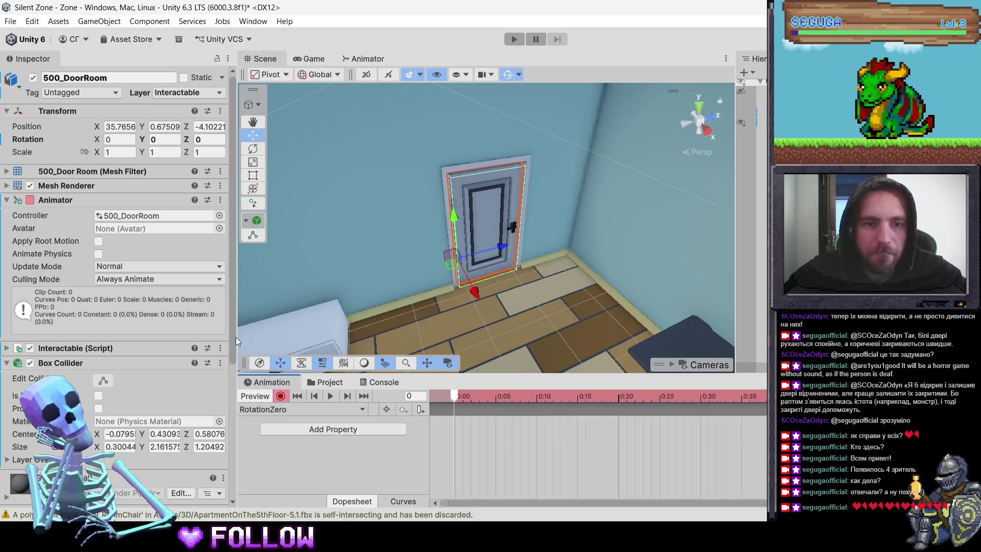
pyautogui.rightClick(34, 141)
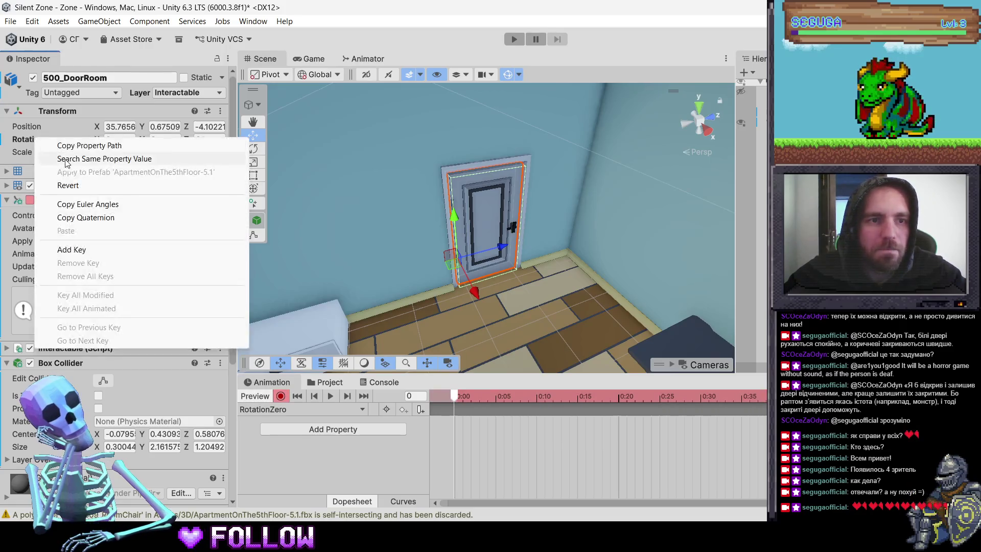
pyautogui.click(77, 250)
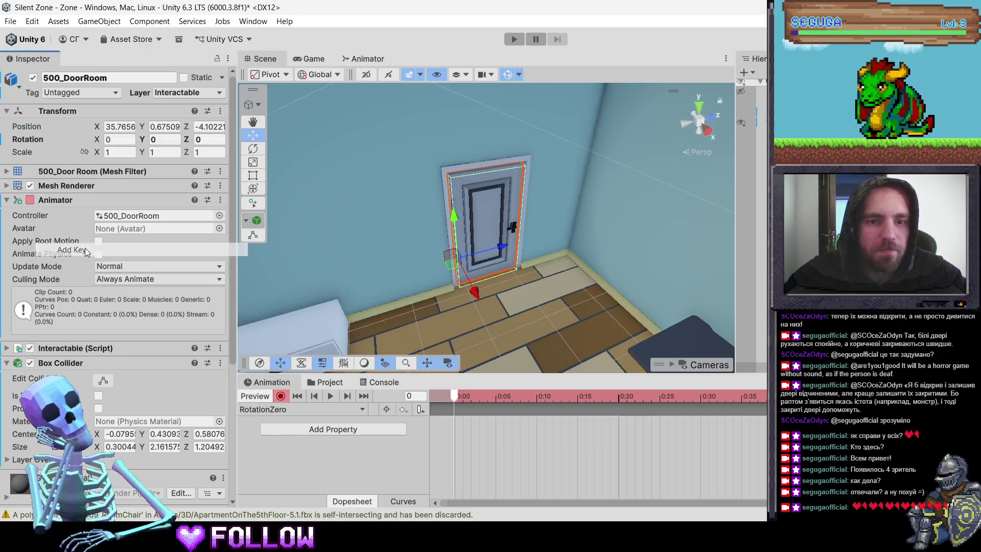
pyautogui.click(280, 399)
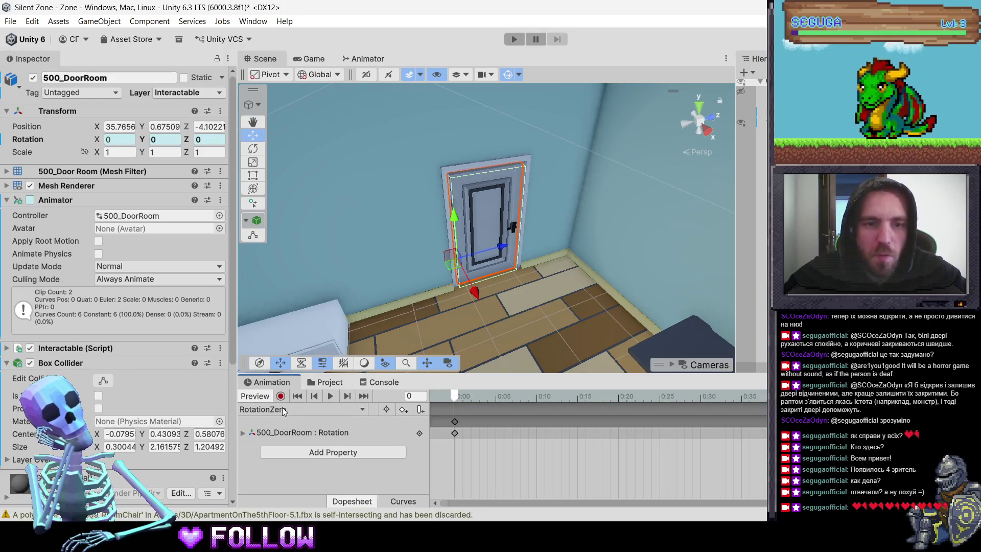
pyautogui.click(284, 410)
pyautogui.click(298, 442)
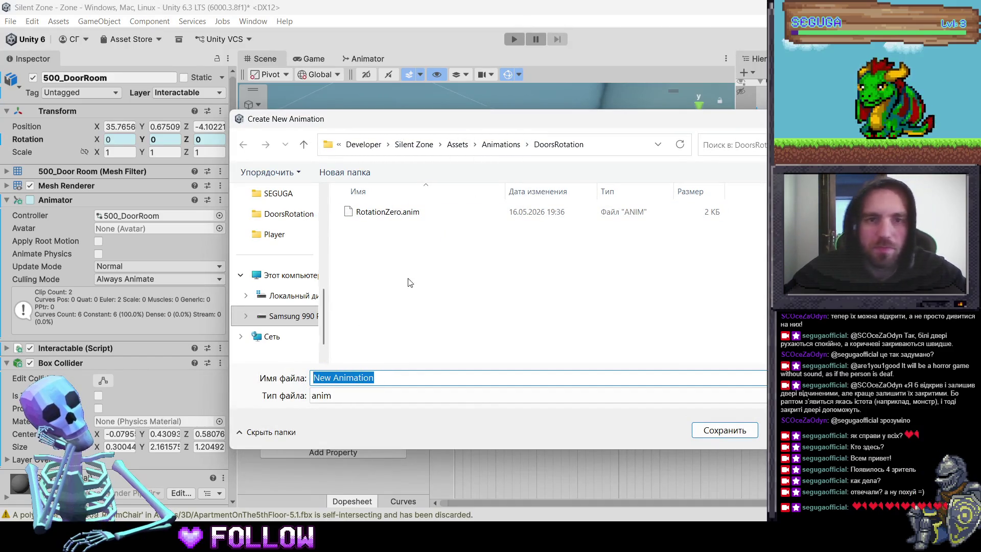
# Step: Cancel the extra clip and trial door swings of about 46 and 150 degrees, undoing each
pyautogui.press('Escape')
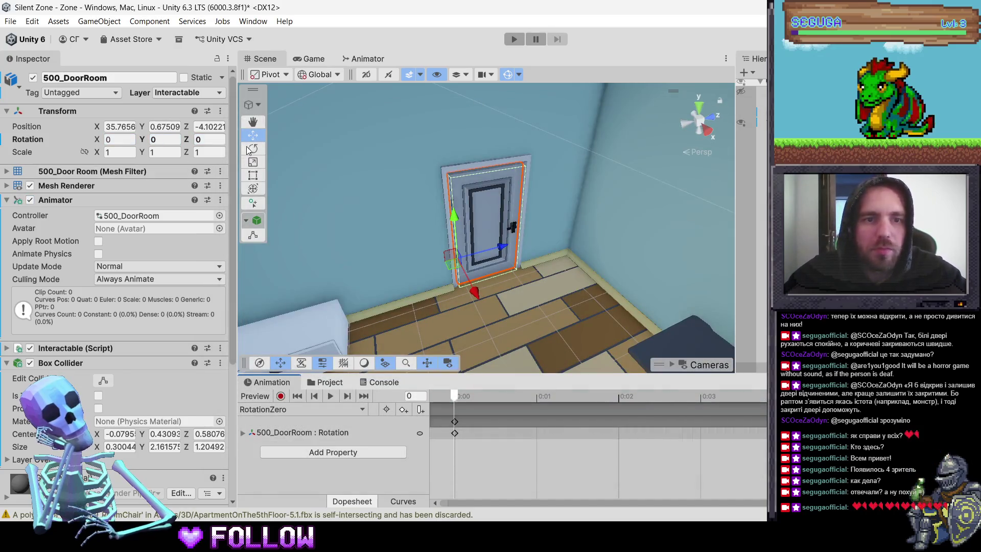
pyautogui.press('e')
pyautogui.moveTo(500, 279)
pyautogui.mouseDown()
pyautogui.moveTo(445, 321)
pyautogui.moveTo(308, 327)
pyautogui.mouseUp()
pyautogui.hotkey('ctrl', 'z')
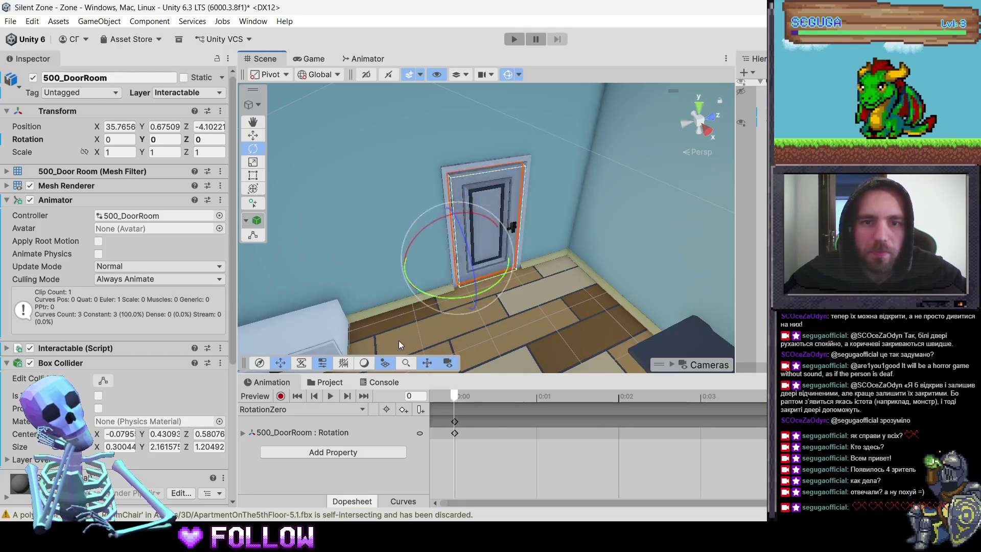
pyautogui.press('f')
pyautogui.scroll(-5, 483, 261)
pyautogui.moveTo(465, 274)
pyautogui.mouseDown()
pyautogui.moveTo(415, 293)
pyautogui.moveTo(533, 280)
pyautogui.moveTo(389, 295)
pyautogui.moveTo(330, 290)
pyautogui.mouseUp()
pyautogui.hotkey('ctrl', 'z')
pyautogui.hotkey('ctrl', 'z')
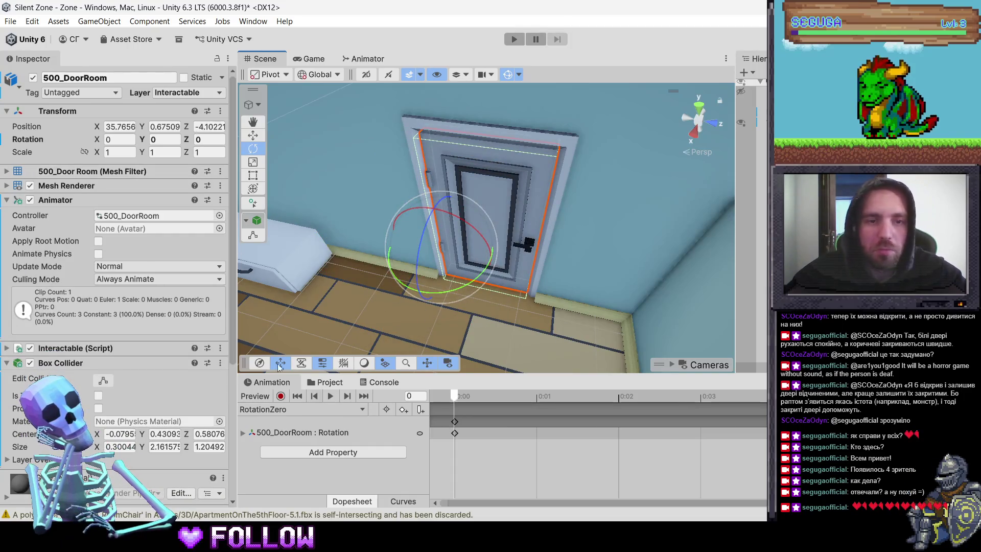
pyautogui.moveTo(410, 263)
pyautogui.mouseDown()
pyautogui.moveTo(231, 319)
pyautogui.moveTo(189, 319)
pyautogui.moveTo(237, 328)
pyautogui.mouseUp()
pyautogui.hotkey('ctrl', 'z')
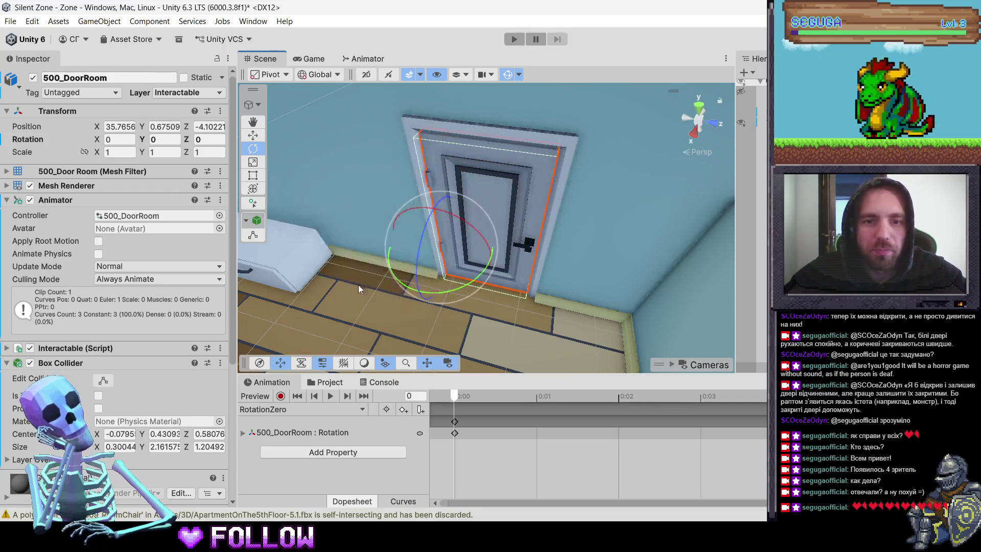
pyautogui.click(304, 409)
# Step: Save a new empty clip named RotationOpenY_120 in DoorsRotation
pyautogui.click(294, 439)
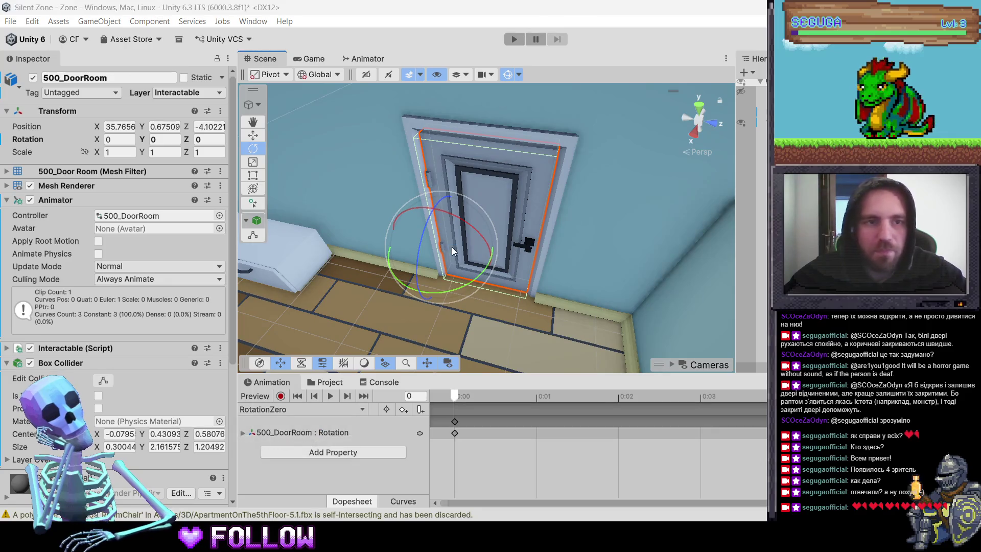
pyautogui.write('R')
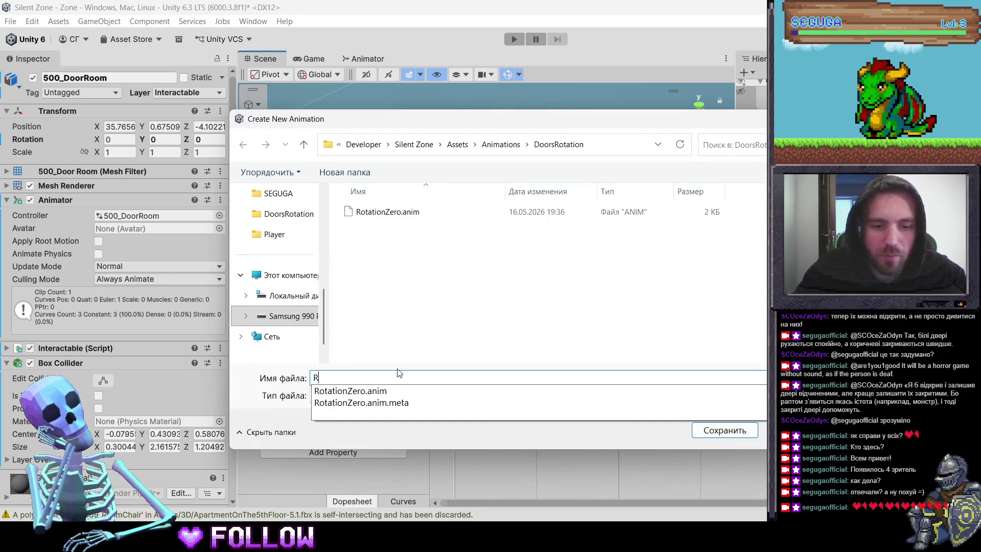
pyautogui.write('otation')
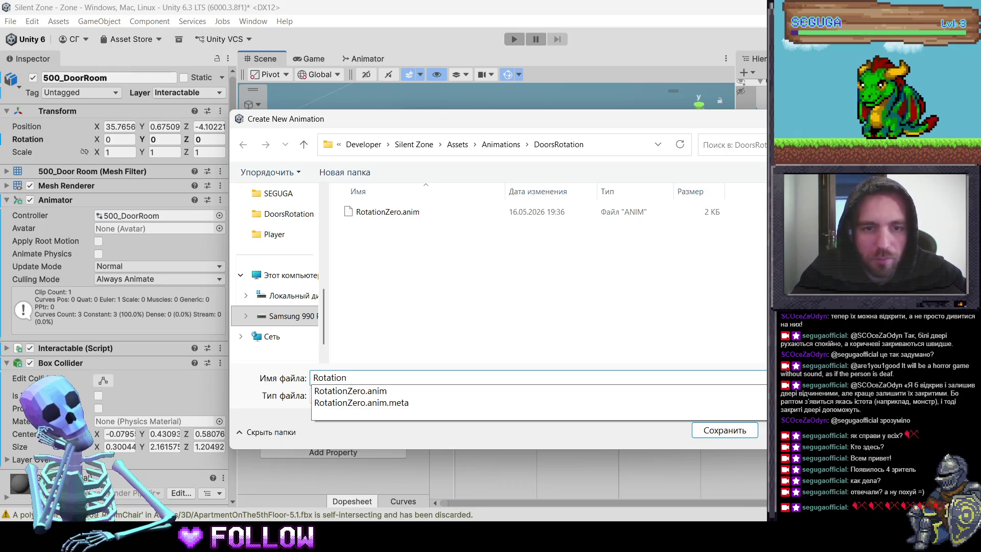
pyautogui.write('Open120')
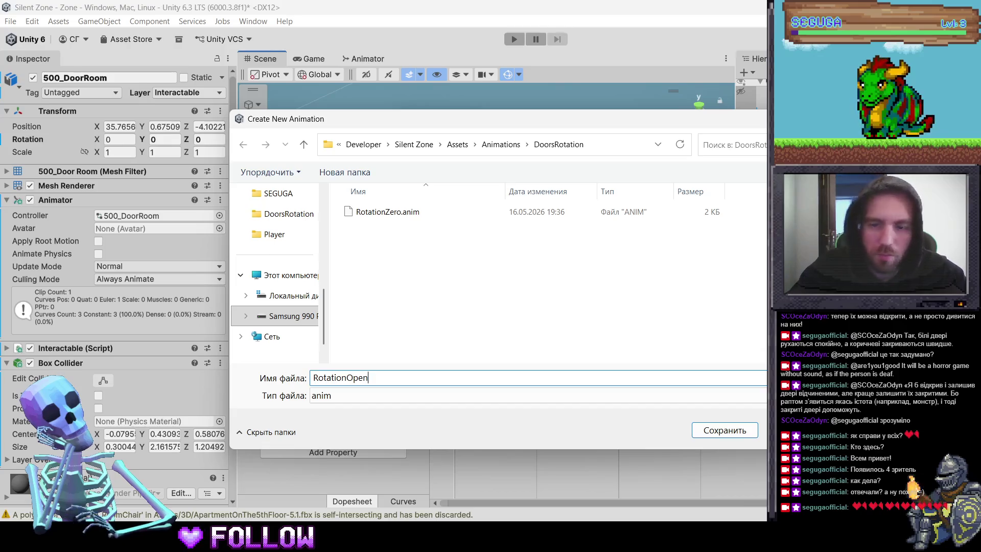
pyautogui.click(368, 378)
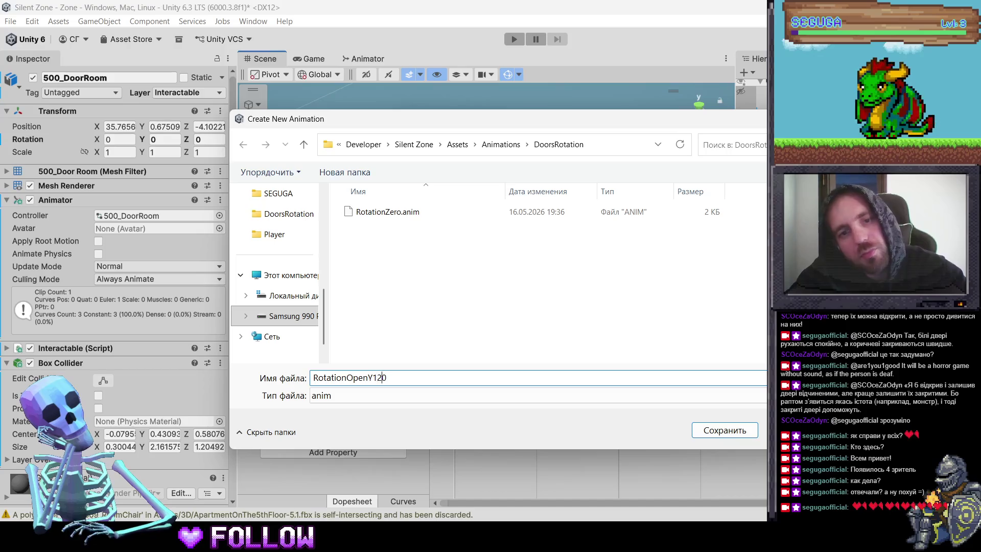
pyautogui.write('_')
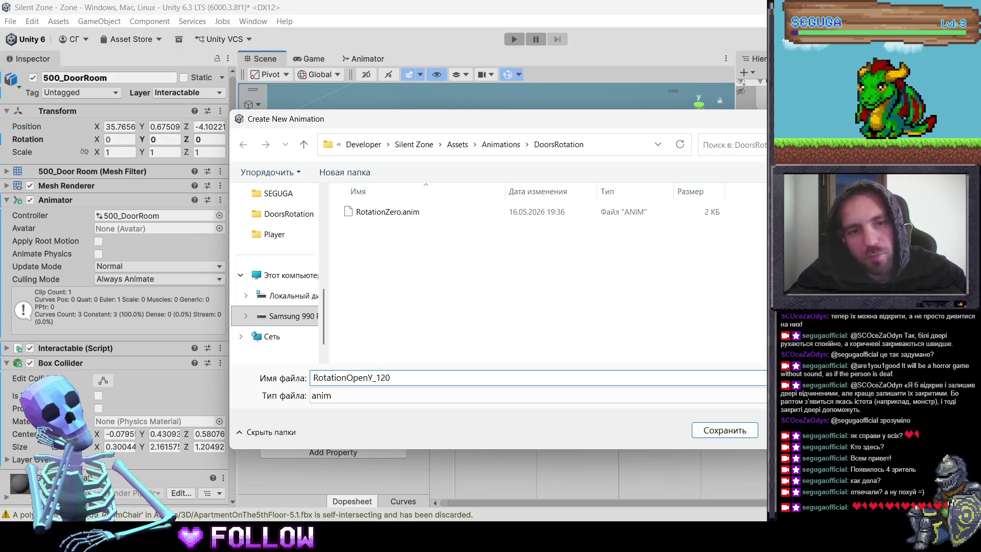
pyautogui.press('Return')
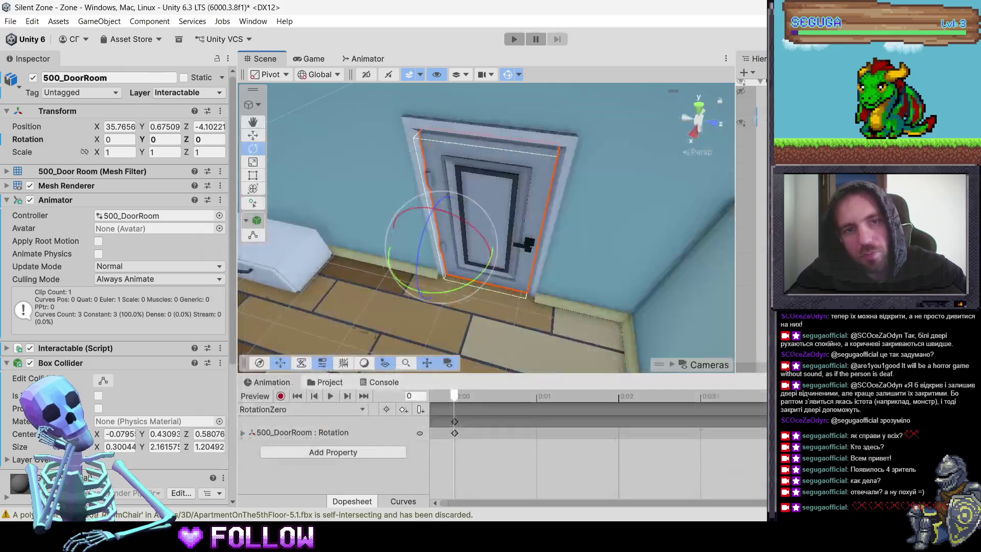
# Step: Record a key at frame 60 with the door's Y rotation set to 150
pyautogui.click(280, 396)
pyautogui.moveTo(464, 394); pyautogui.dragTo(943, 396)
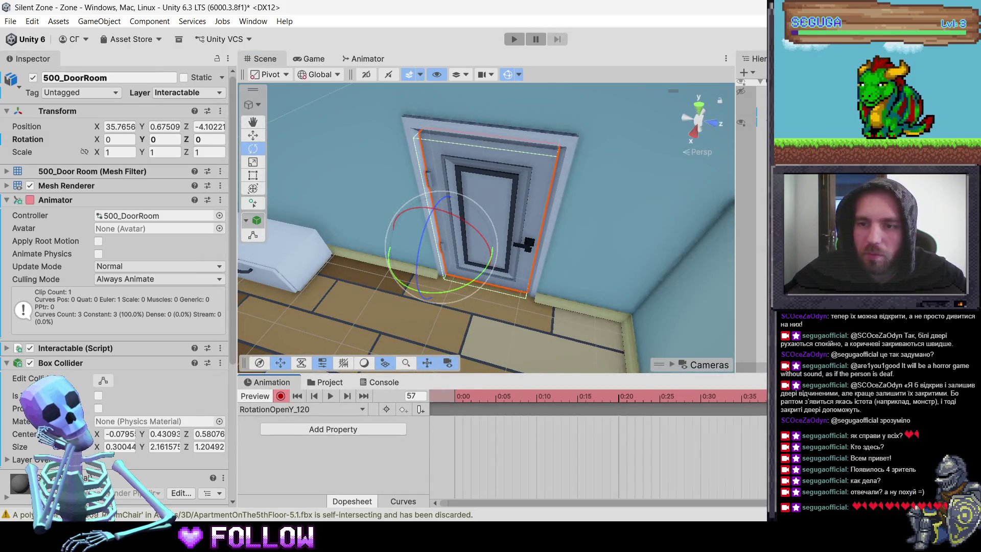
pyautogui.moveTo(498, 237)
pyautogui.mouseDown()
pyautogui.moveTo(406, 310)
pyautogui.moveTo(333, 301)
pyautogui.moveTo(309, 272)
pyautogui.moveTo(400, 294)
pyautogui.moveTo(320, 263)
pyautogui.mouseUp()
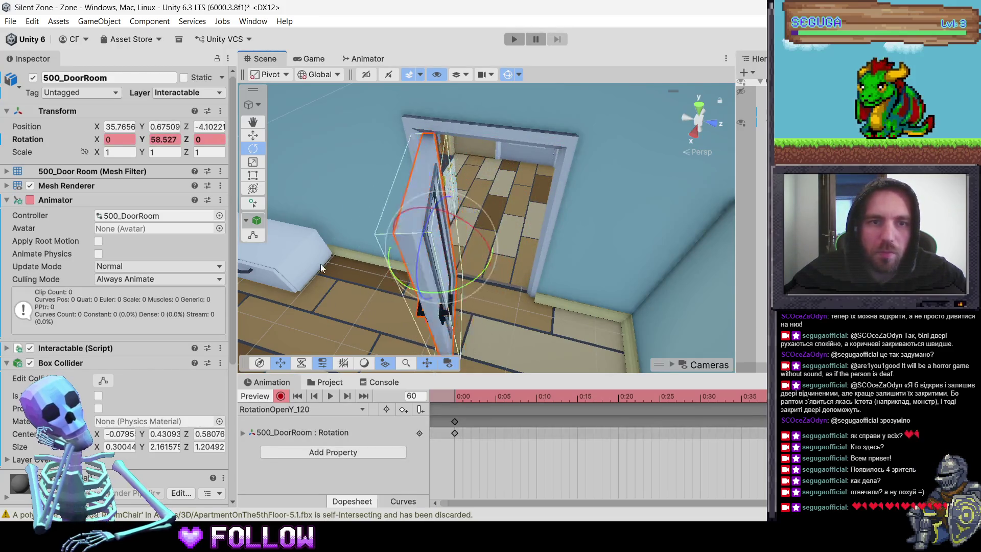
pyautogui.click(168, 136)
pyautogui.write('120')
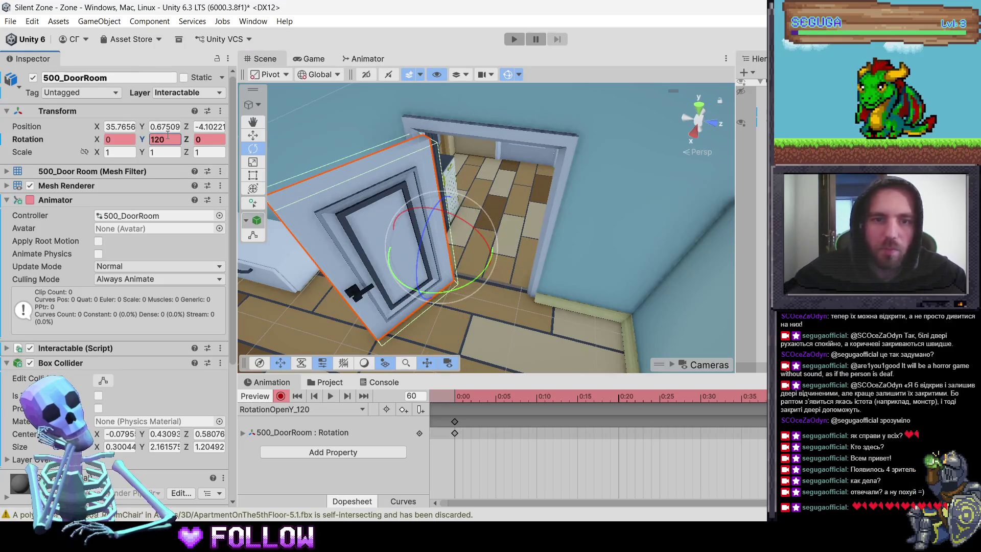
pyautogui.moveTo(507, 175)
pyautogui.mouseDown()
pyautogui.moveTo(449, 256)
pyautogui.moveTo(648, 199)
pyautogui.moveTo(485, 197)
pyautogui.mouseUp()
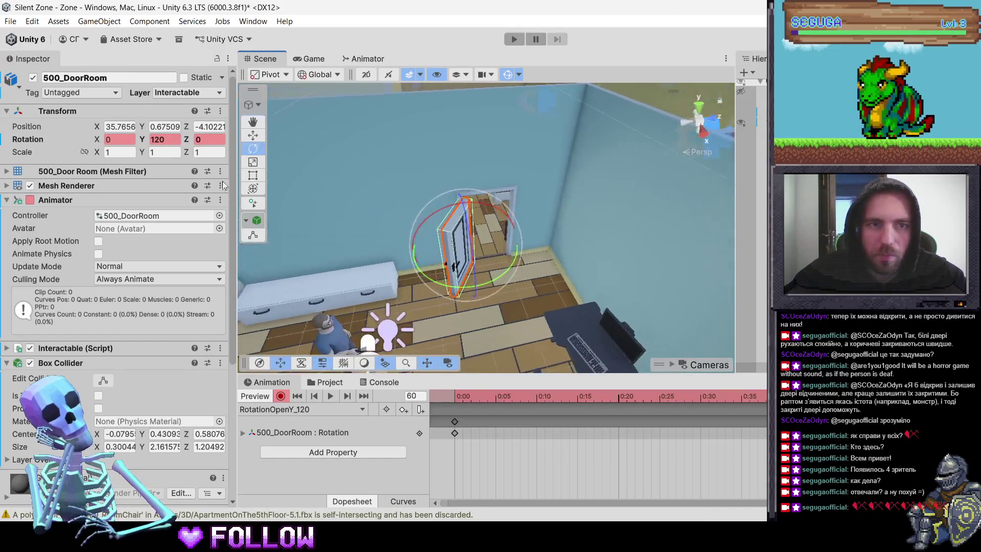
pyautogui.click(167, 140)
pyautogui.write('150')
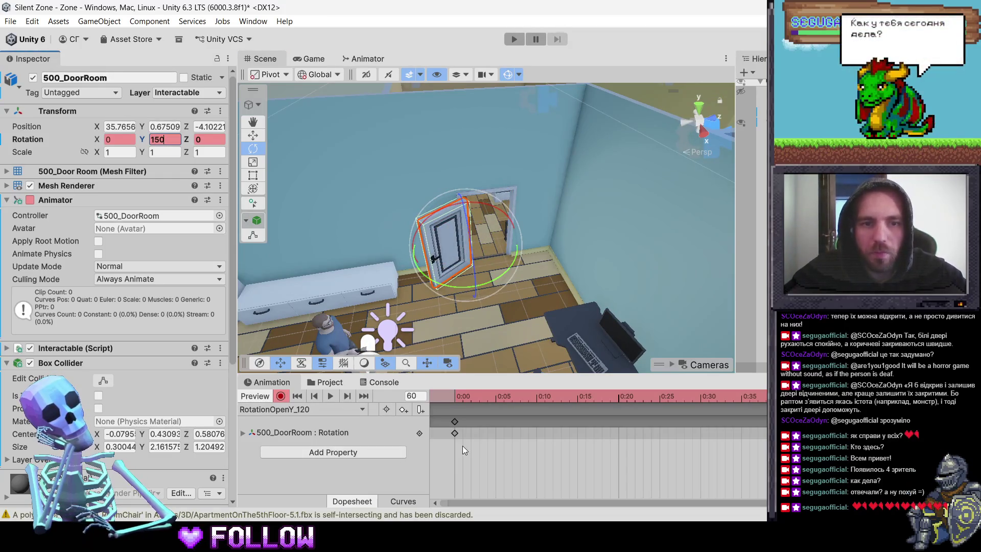
# Step: Show the DoorsRotation folder in an enlarged Project panel
pyautogui.click(377, 383)
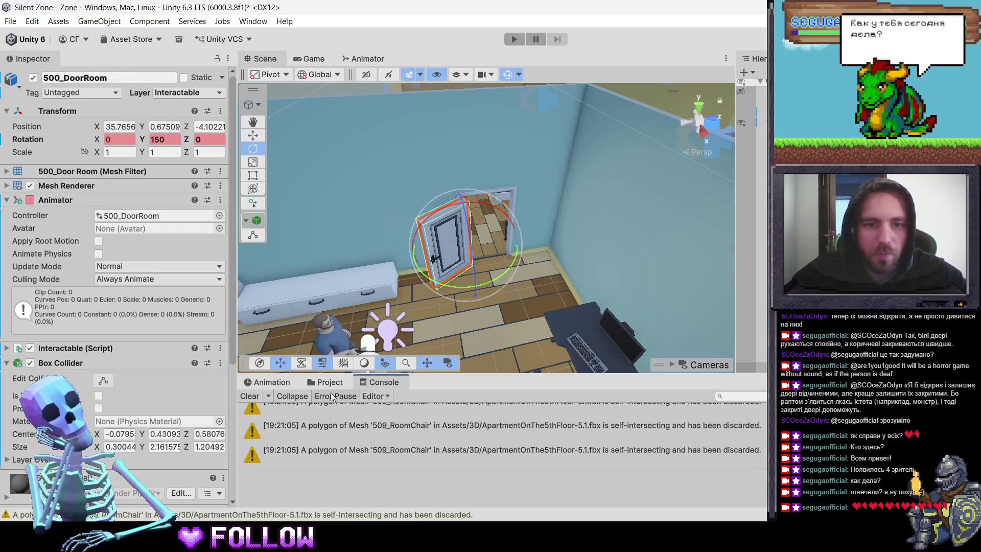
pyautogui.click(327, 383)
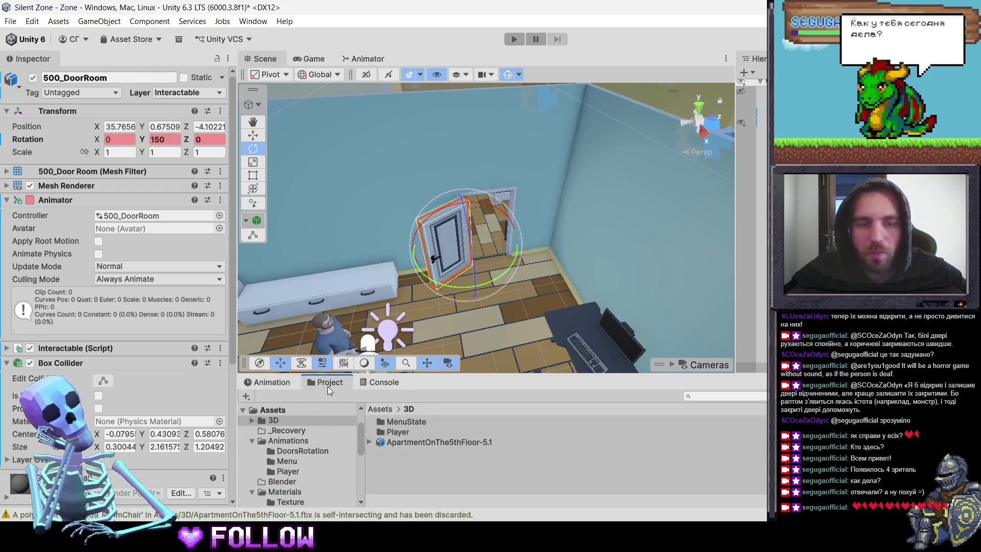
pyautogui.moveTo(364, 371); pyautogui.dragTo(369, 355)
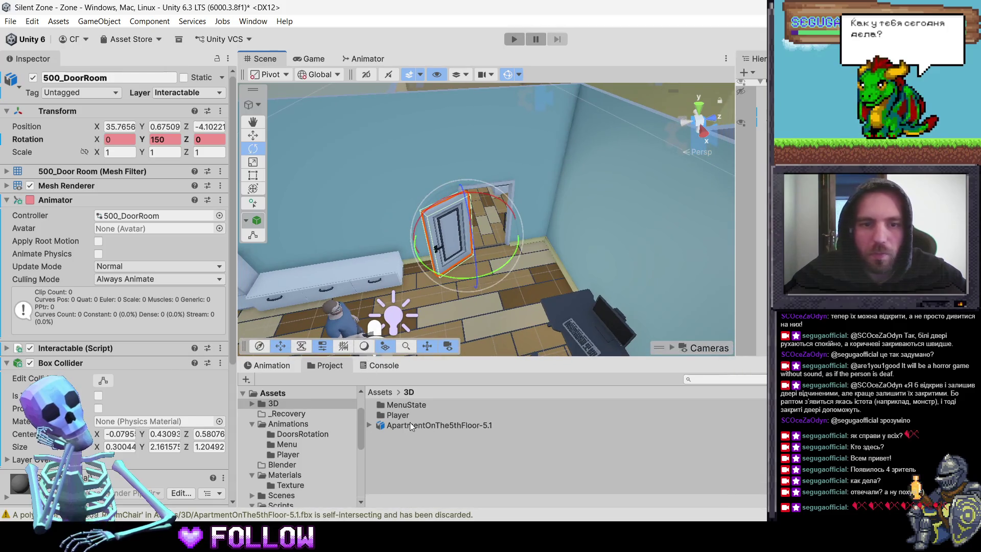
pyautogui.click(289, 434)
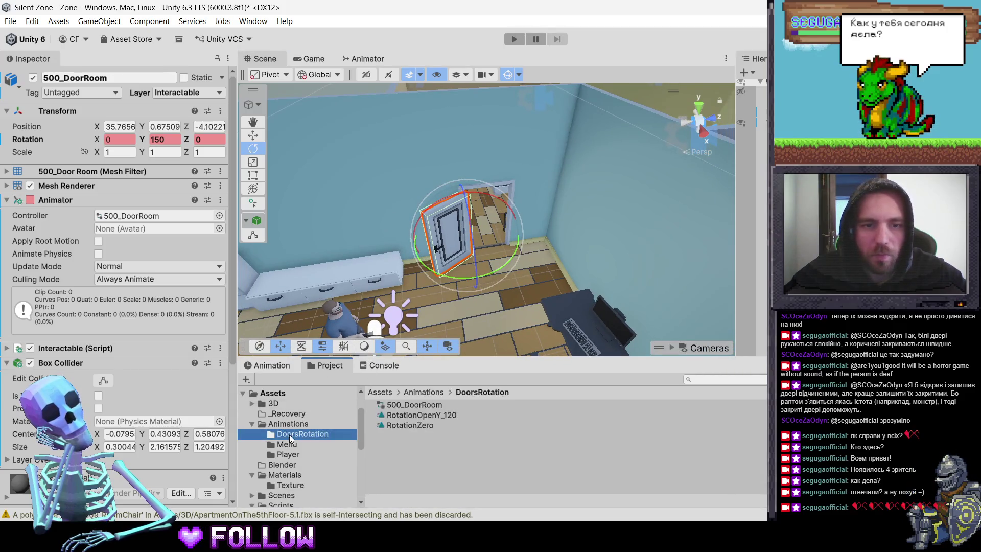
# Step: Rename the RotationOpenY_120 clip to RotationOpenY_150
pyautogui.click(413, 406)
pyautogui.click(416, 416)
pyautogui.press('F2')
pyautogui.click(455, 413)
pyautogui.press('BackSpace')
pyautogui.press('BackSpace')
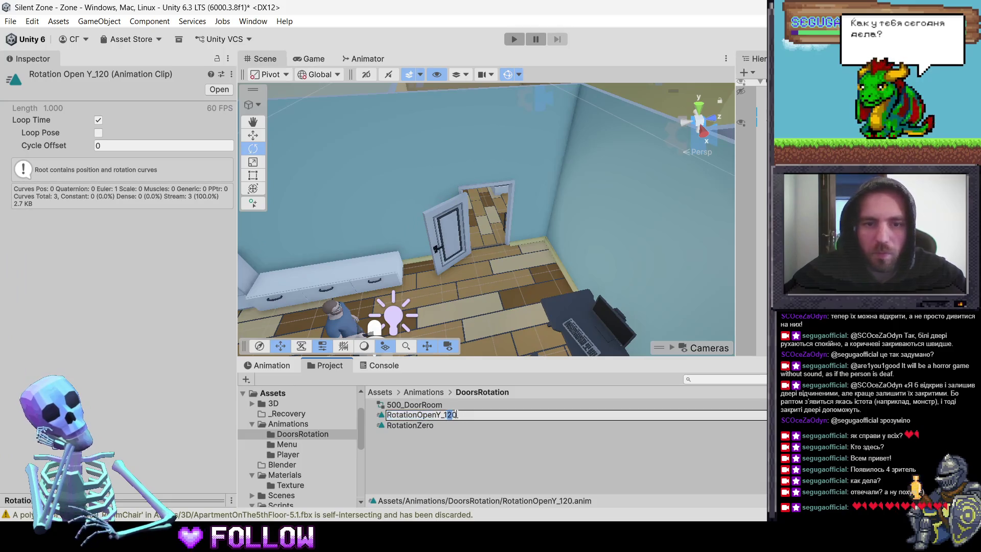
pyautogui.write('50')
pyautogui.press('Return')
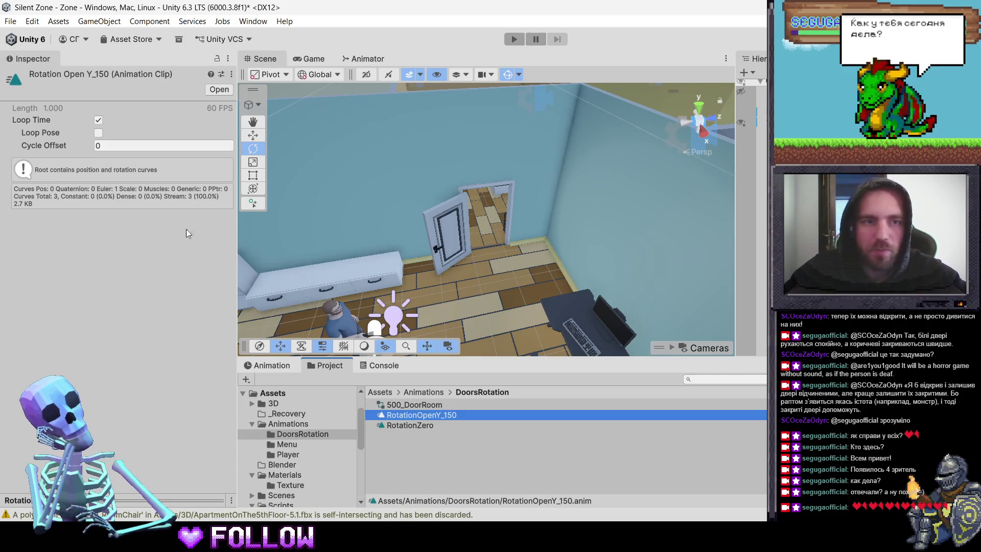
# Step: Turn off Loop Time on RotationOpenY_150 and RotationZero, then reopen RotationOpenY_150's keyframes
pyautogui.click(98, 120)
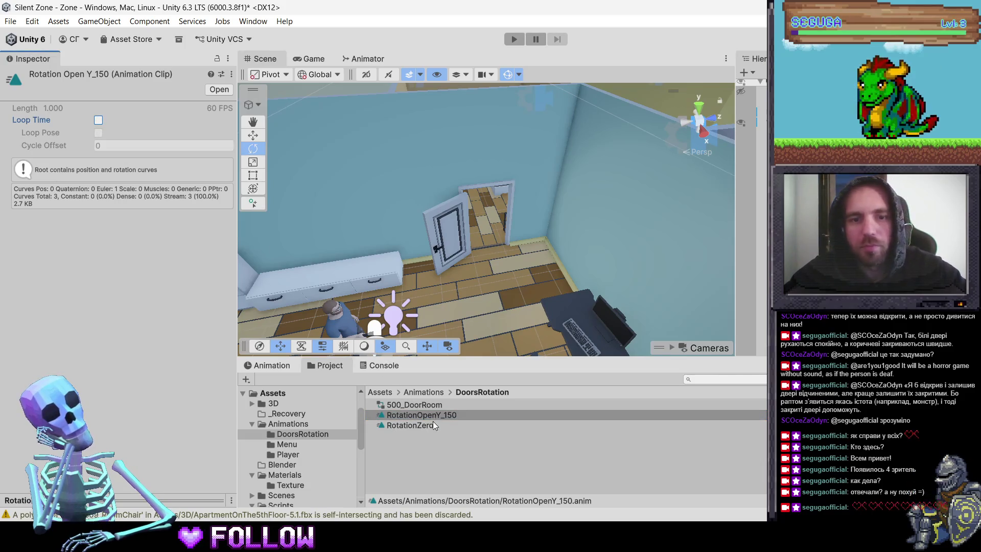
pyautogui.click(410, 424)
pyautogui.click(98, 120)
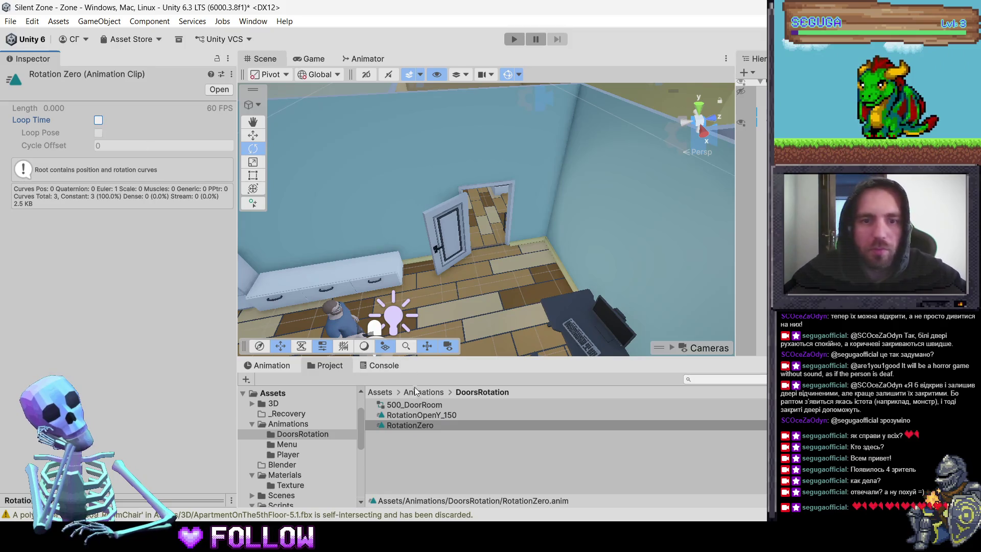
pyautogui.click(425, 412)
pyautogui.doubleClick(424, 412)
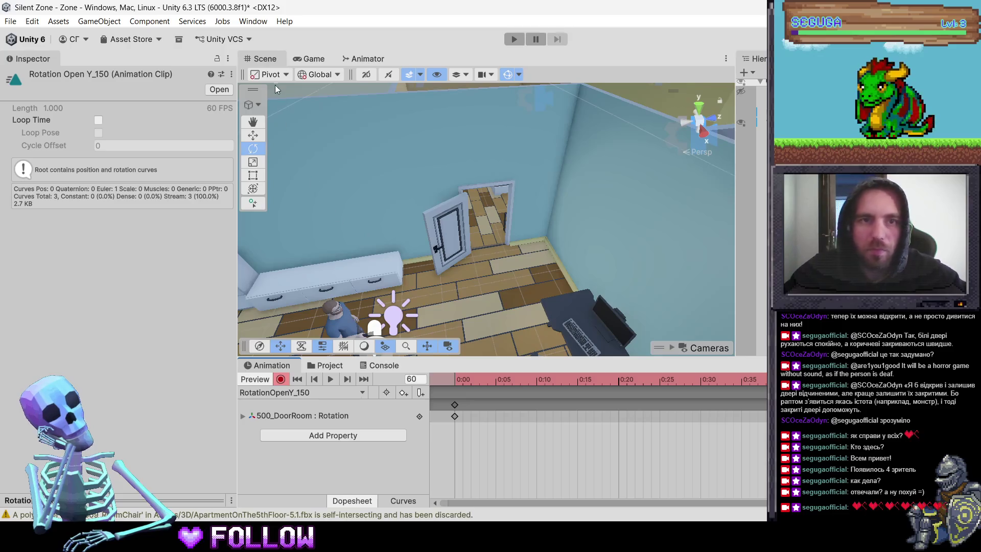
pyautogui.click(330, 365)
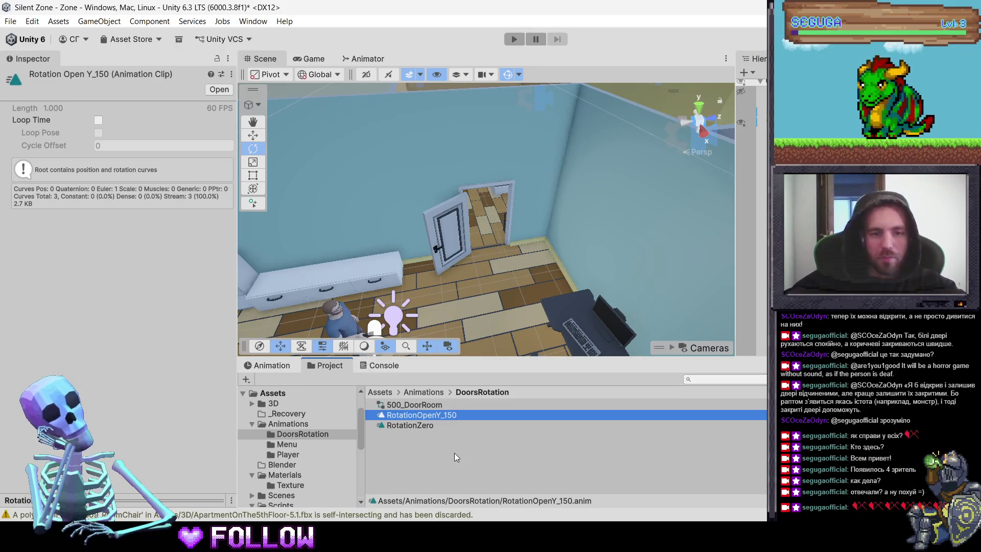
pyautogui.click(412, 405)
# Step: Give the 500_DoorRoom controller the new name XRotationOpen150
pyautogui.click(412, 405)
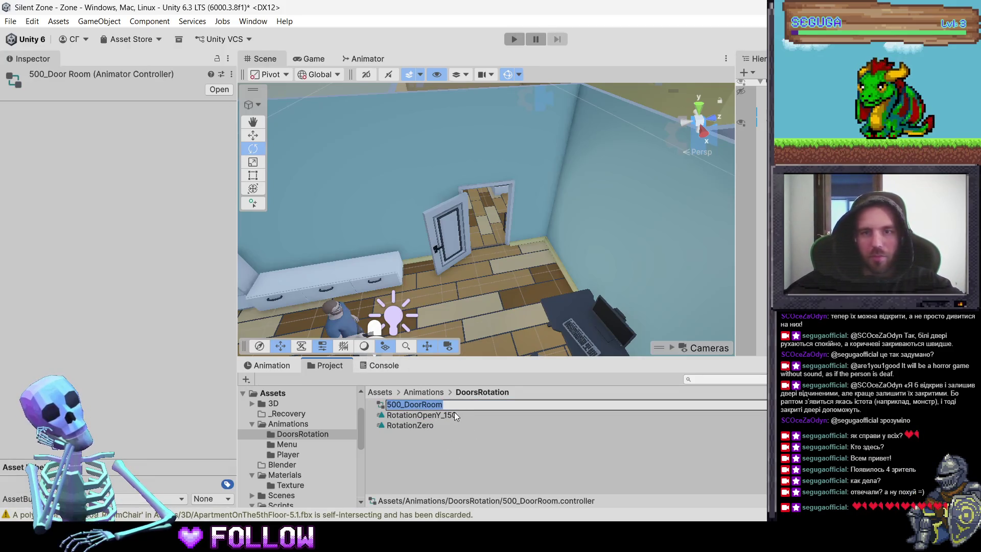
pyautogui.write('X')
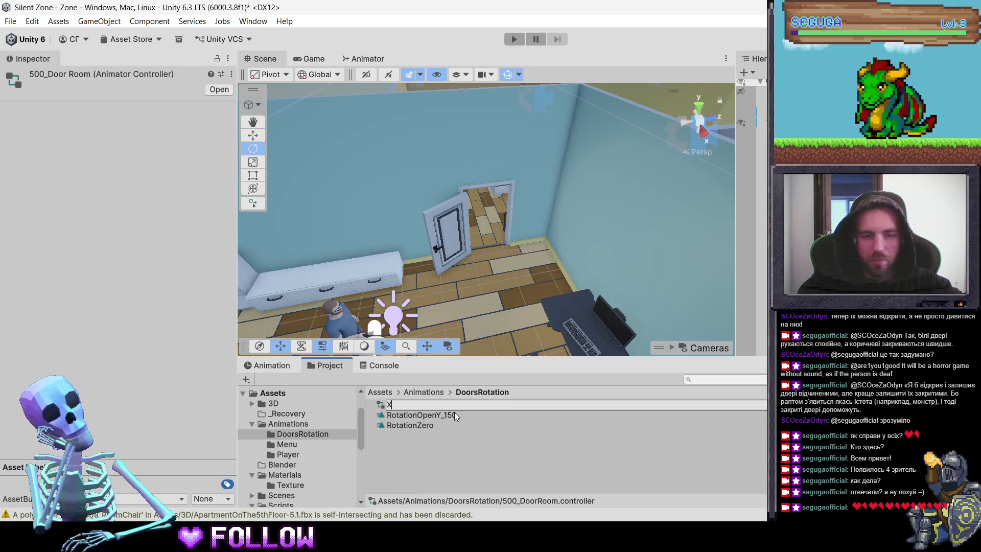
pyautogui.write('RO')
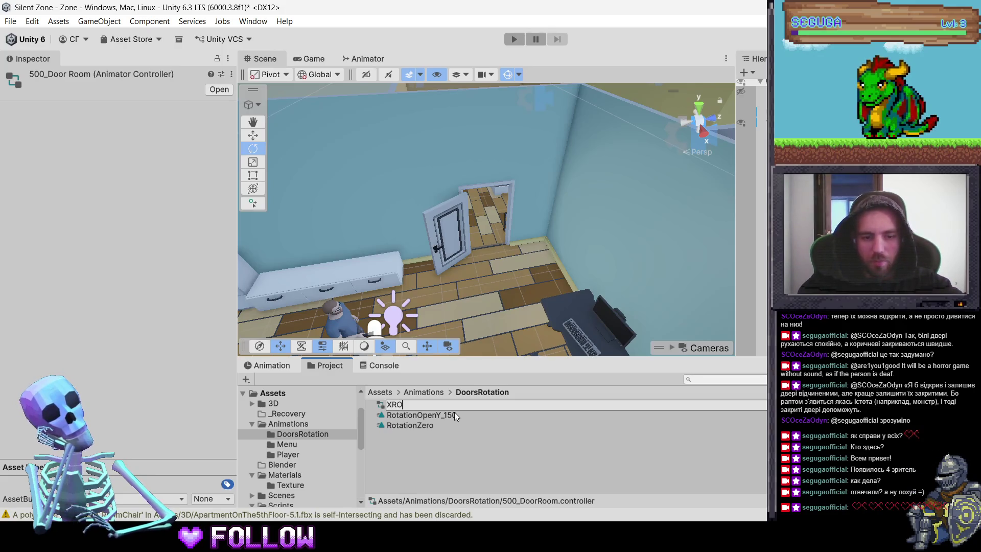
pyautogui.press('BackSpace')
pyautogui.write('ota')
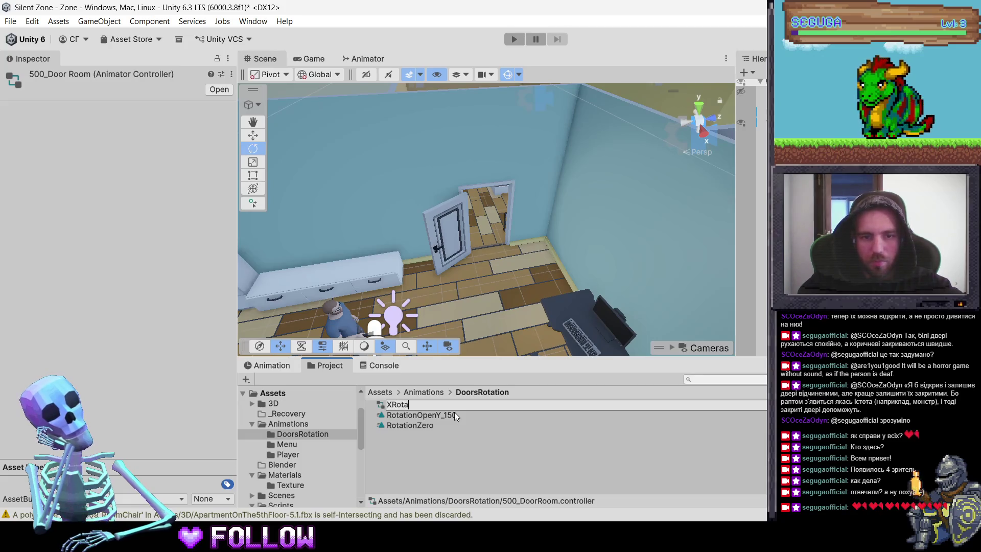
pyautogui.write('iion')
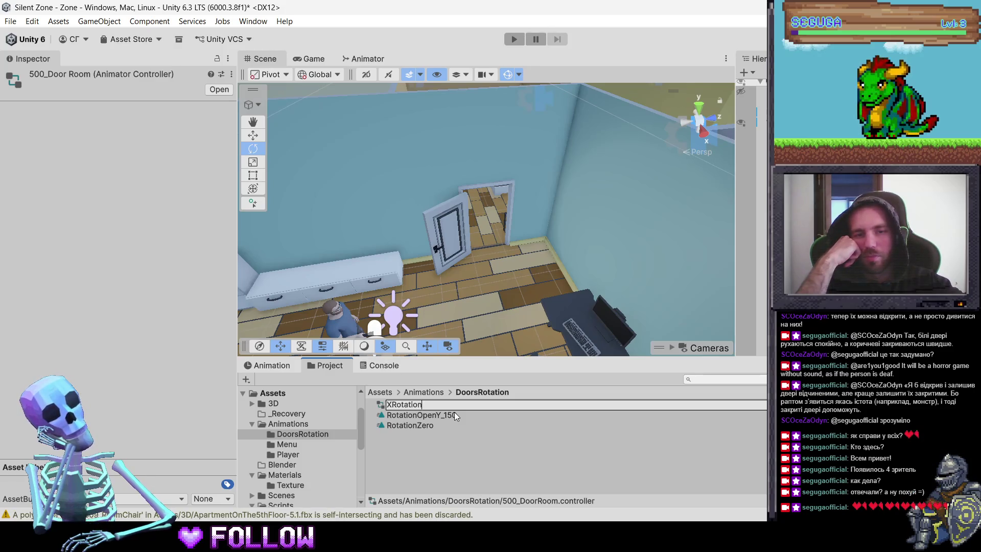
pyautogui.write('en150')
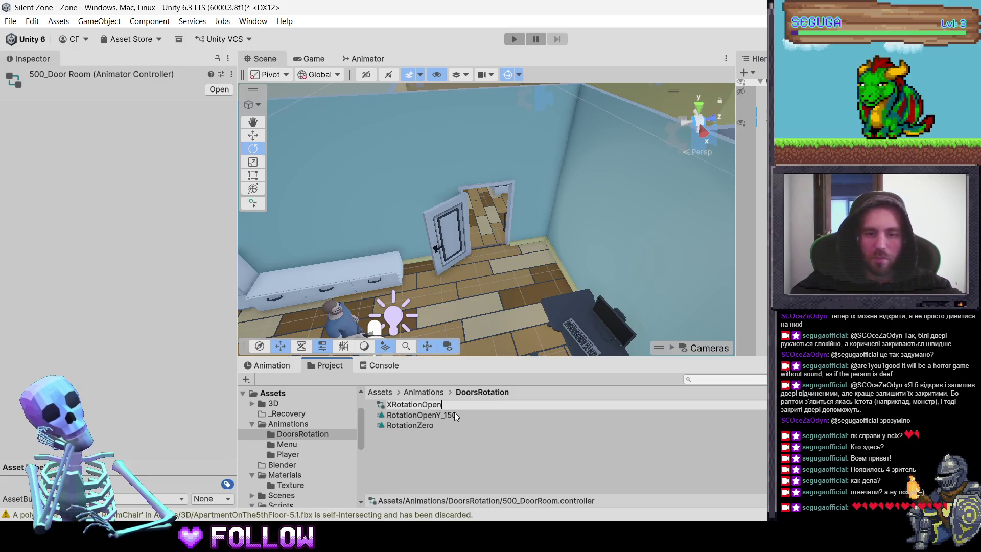
pyautogui.press('Return')
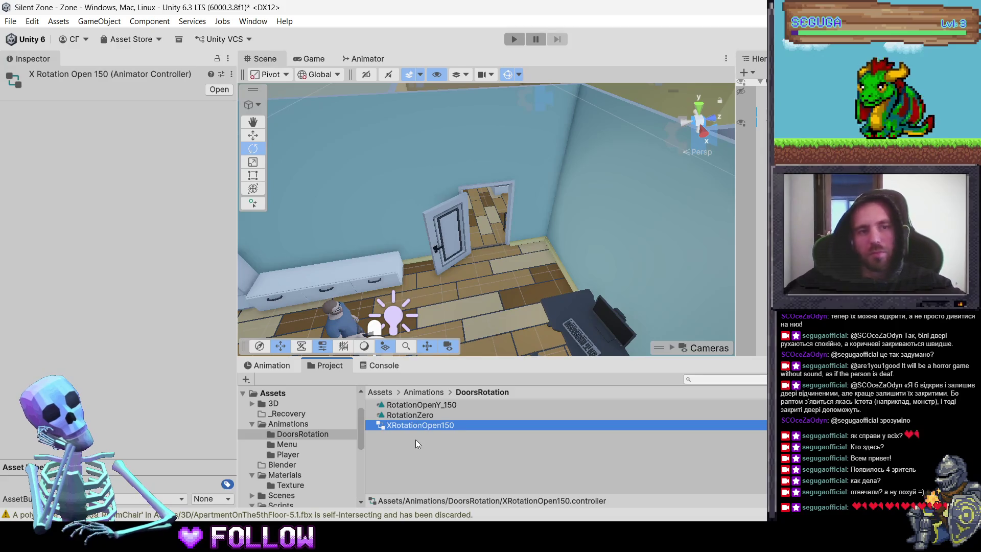
pyautogui.click(445, 257)
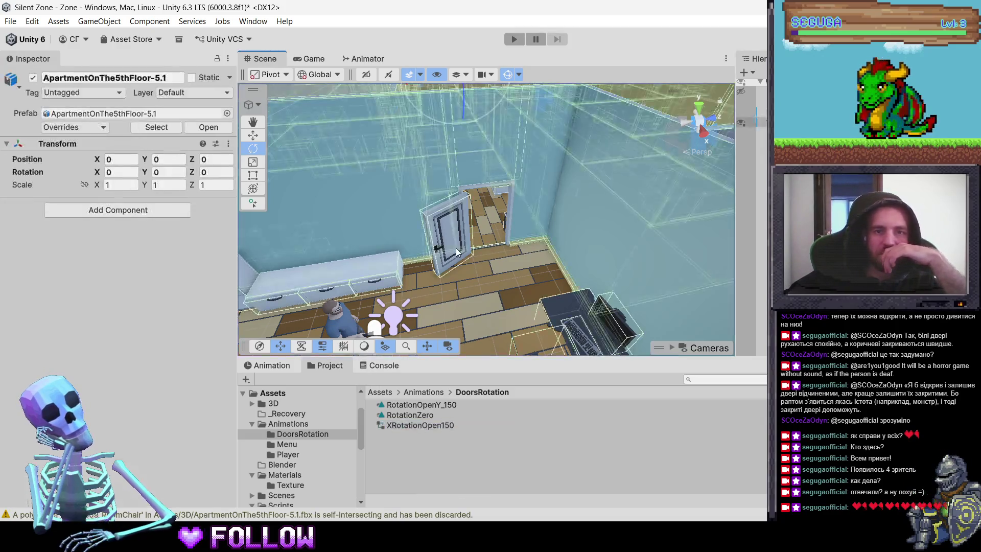
# Step: Clear the '500' search filter in the Hierarchy
pyautogui.click(457, 251)
pyautogui.scroll(-5, 499, 258)
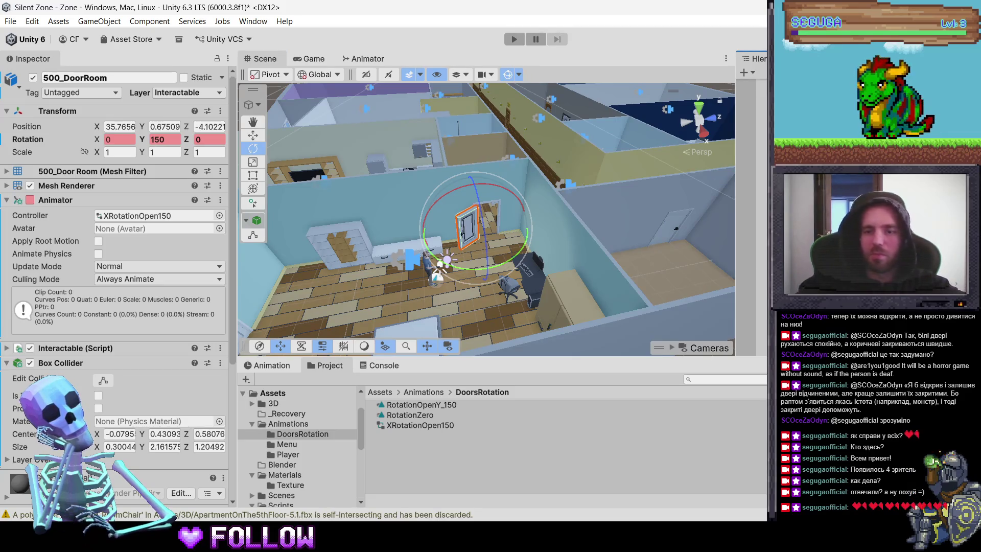
pyautogui.write('500')
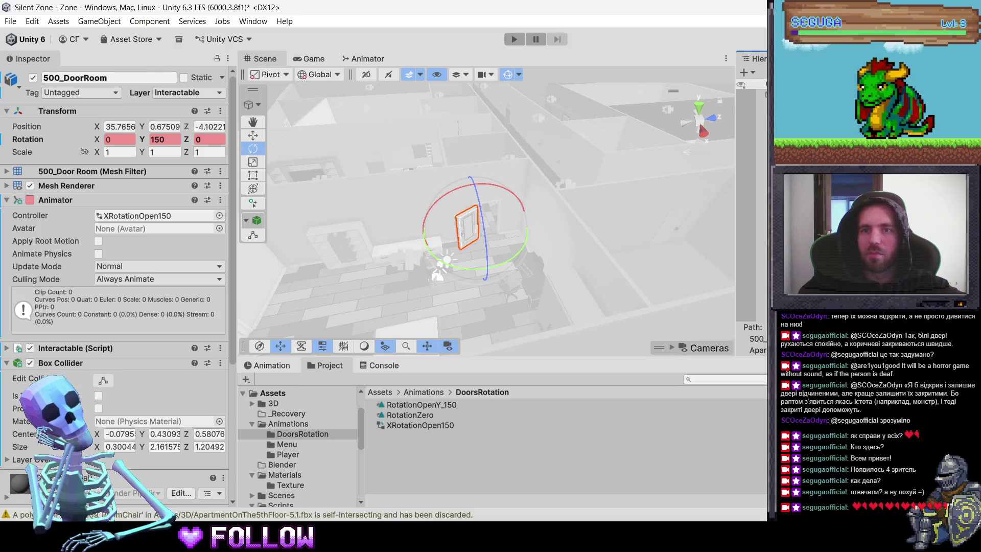
pyautogui.press('BackSpace')
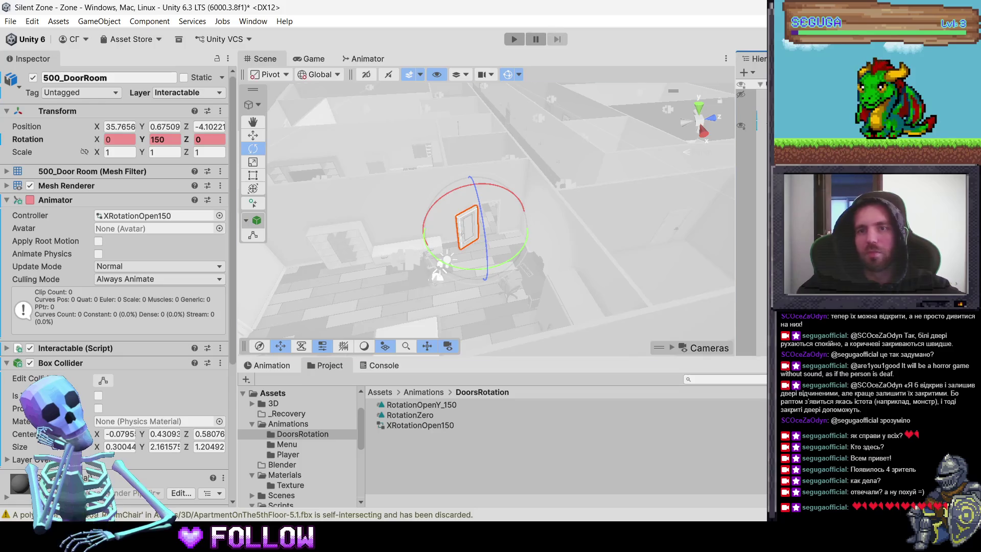
pyautogui.press('Escape')
# Step: Select and frame the 500_DoorRoom door, then show its Animation clip list
pyautogui.click(513, 308)
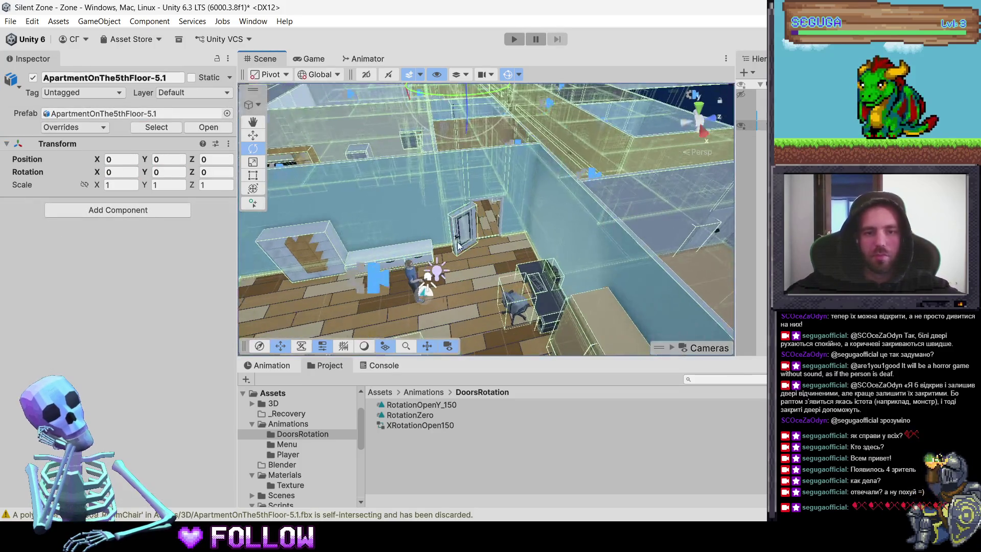
pyautogui.click(458, 245)
pyautogui.press('f')
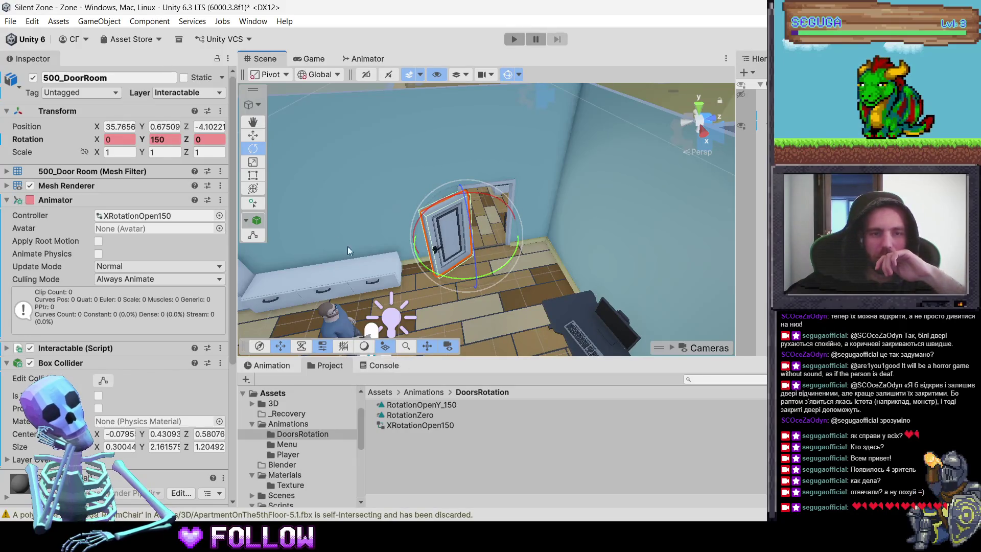
pyautogui.click(268, 364)
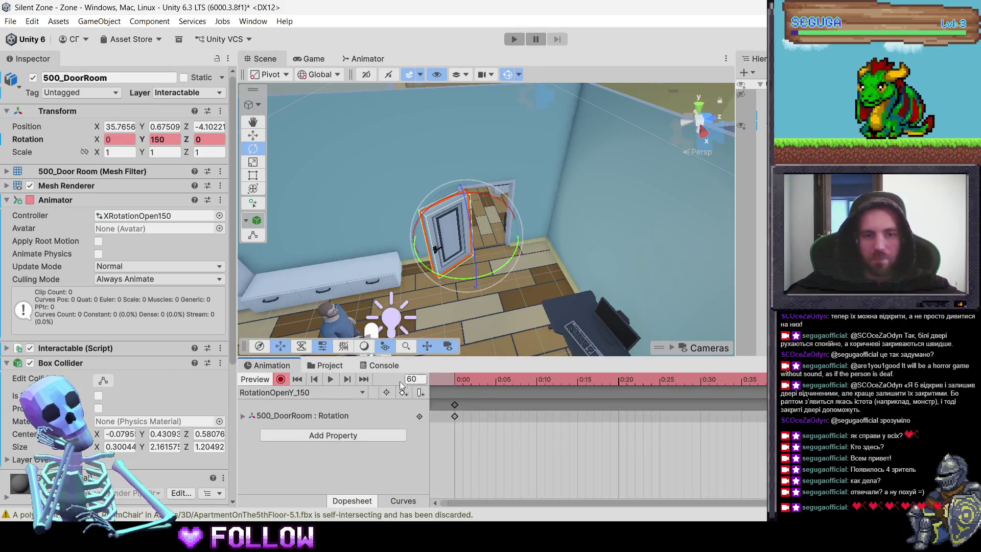
pyautogui.click(287, 391)
# Step: Add a RotationCloseY_150 clip for the door via Create New Clip, saved in DoorsRotation
pyautogui.click(307, 438)
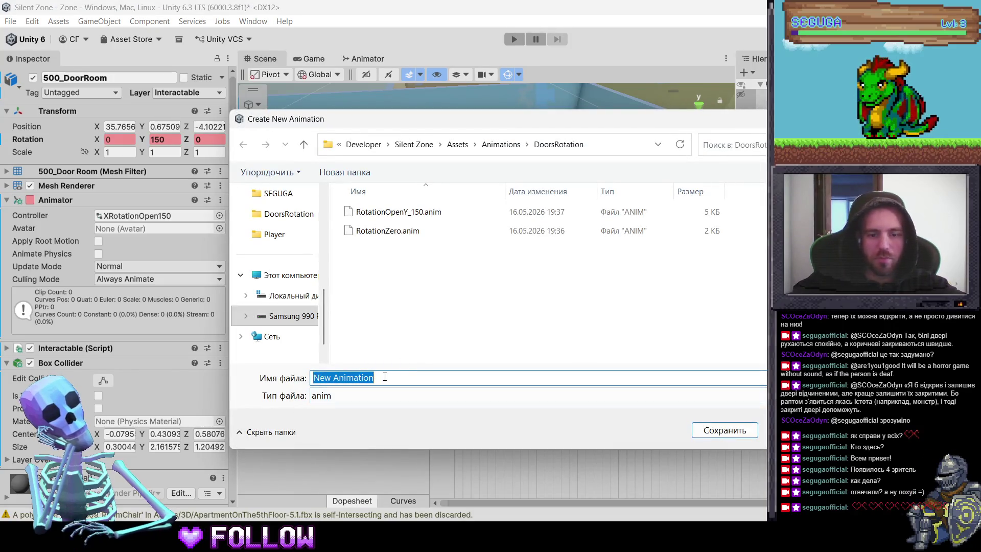
pyautogui.write('Ro')
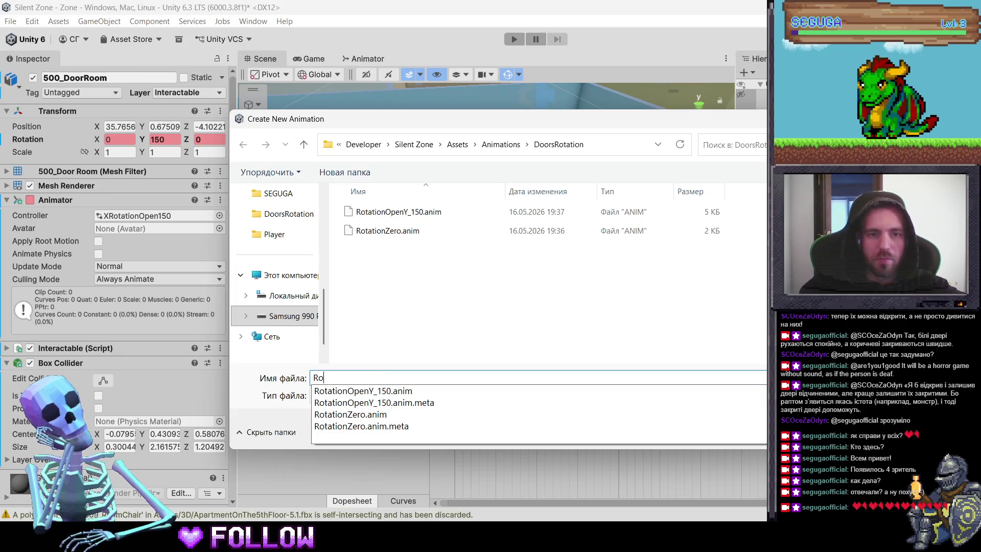
pyautogui.write('tati')
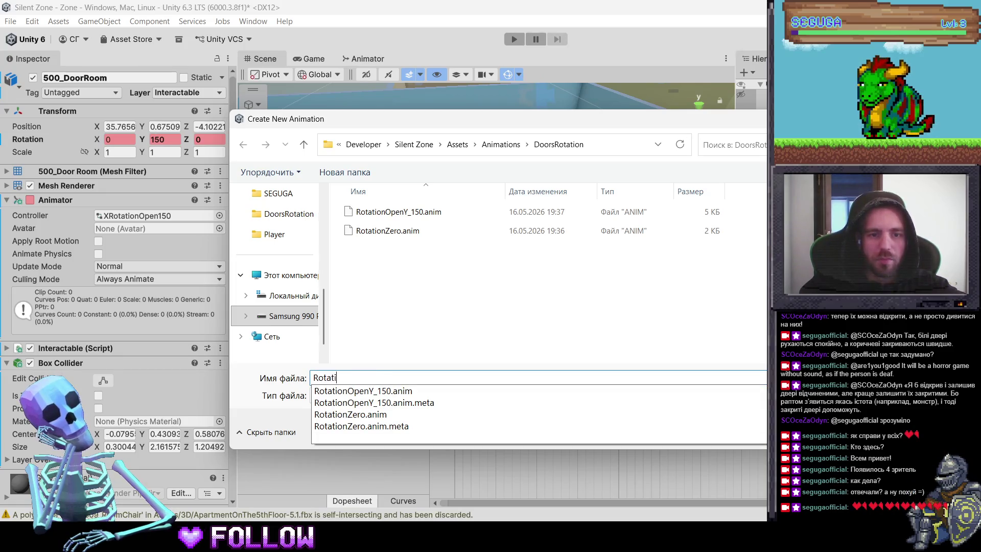
pyautogui.write('onCloseY')
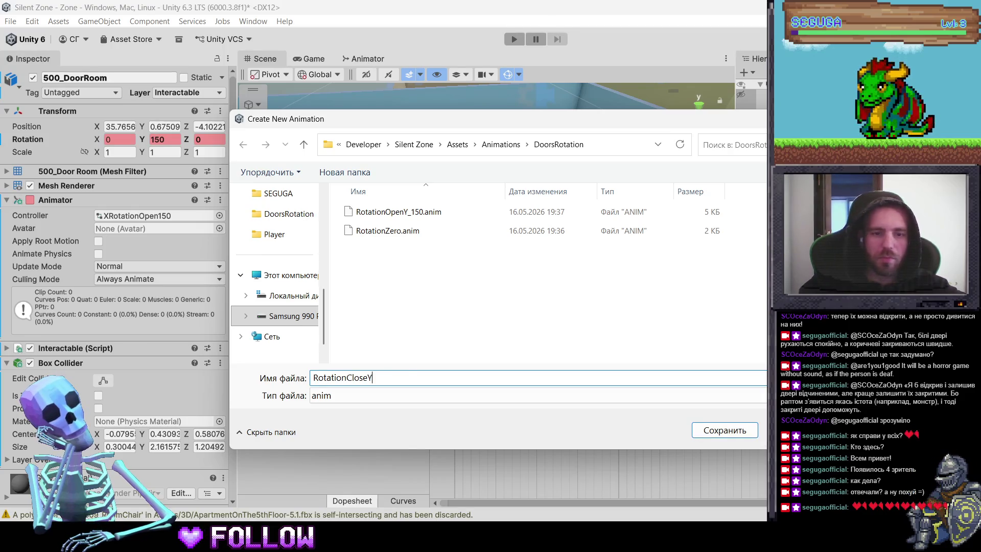
pyautogui.press('BackSpace')
pyautogui.write('Zero')
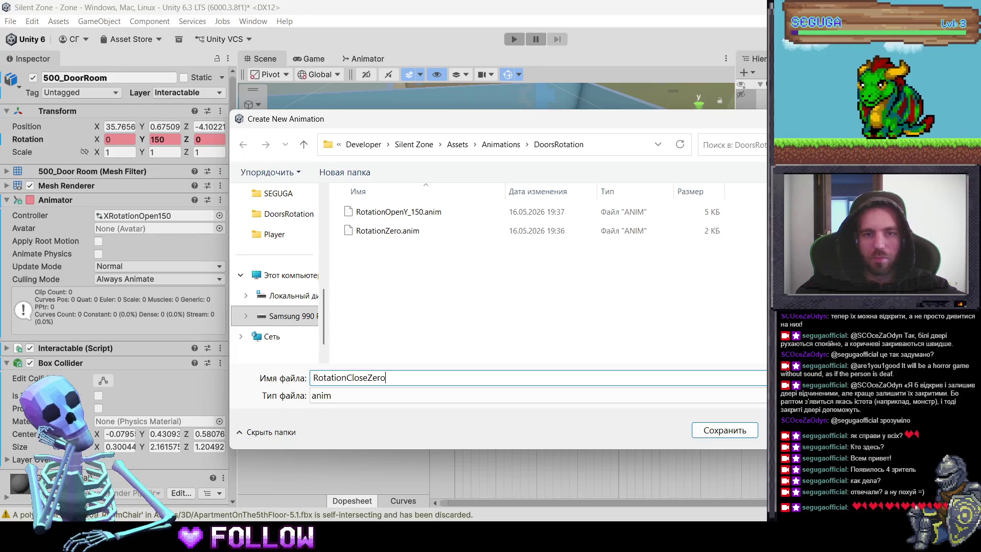
pyautogui.press('BackSpace')
pyautogui.press('BackSpace')
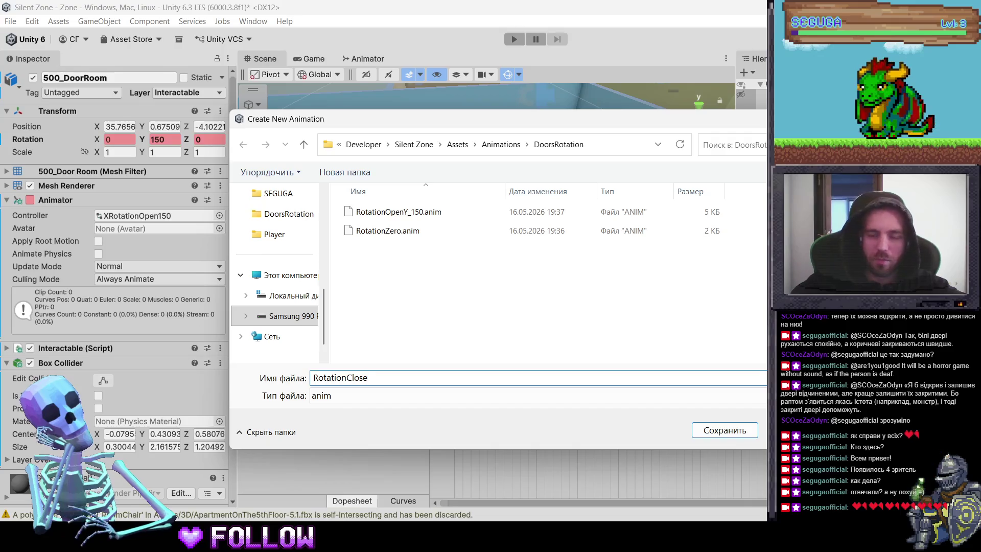
pyautogui.write('Y150Y')
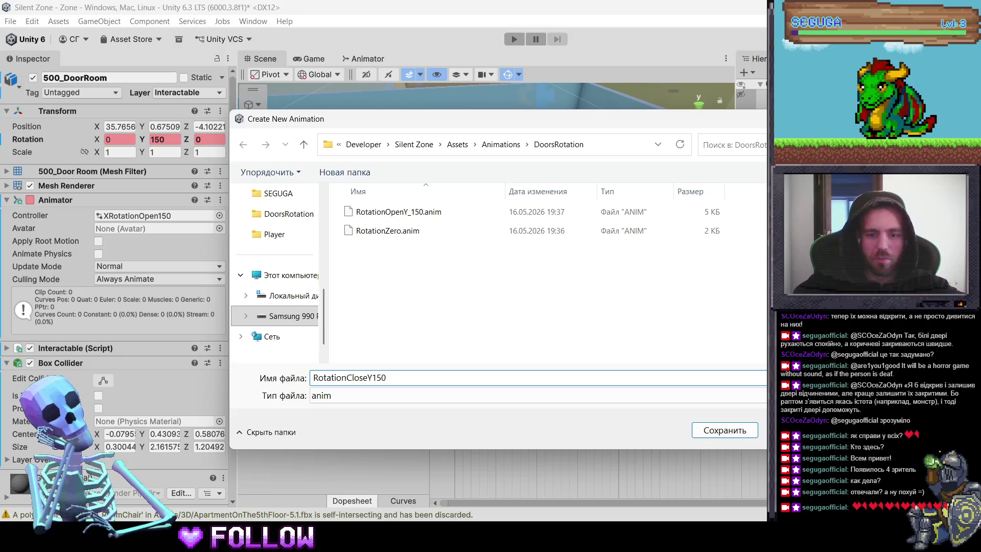
pyautogui.write('_')
pyautogui.press('Return')
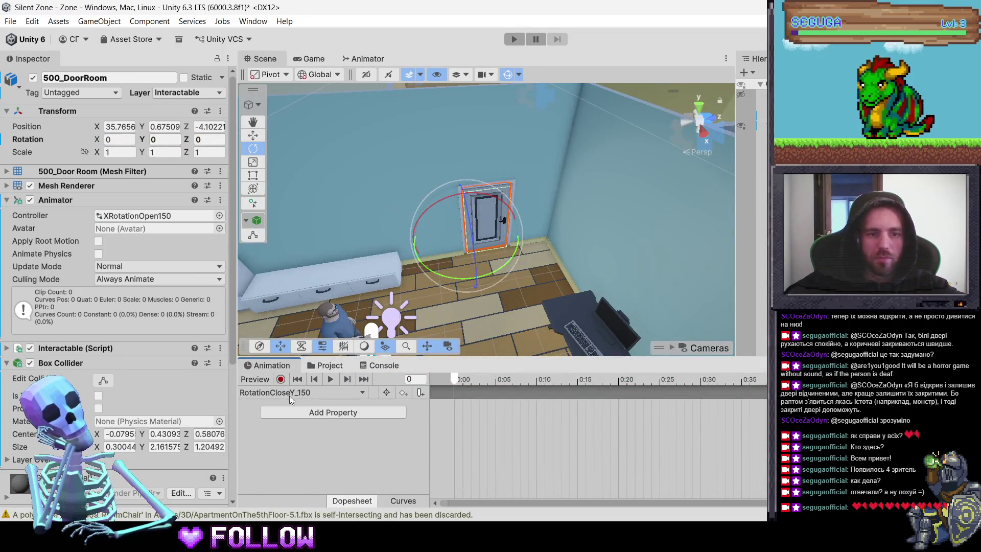
# Step: Record a Y rotation keyframe of 150 at frame 0 of RotationCloseY_150
pyautogui.click(281, 379)
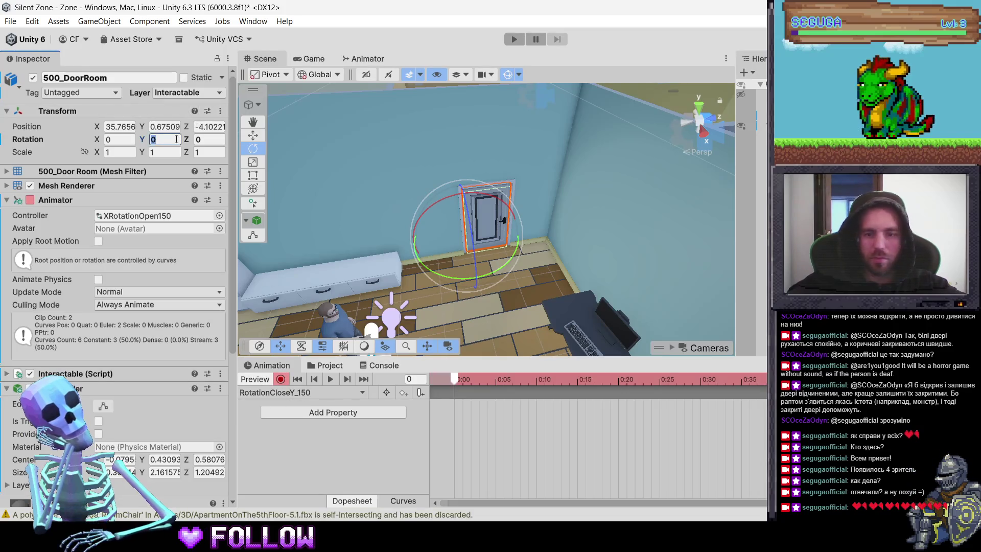
pyautogui.write('150')
pyautogui.press('Return')
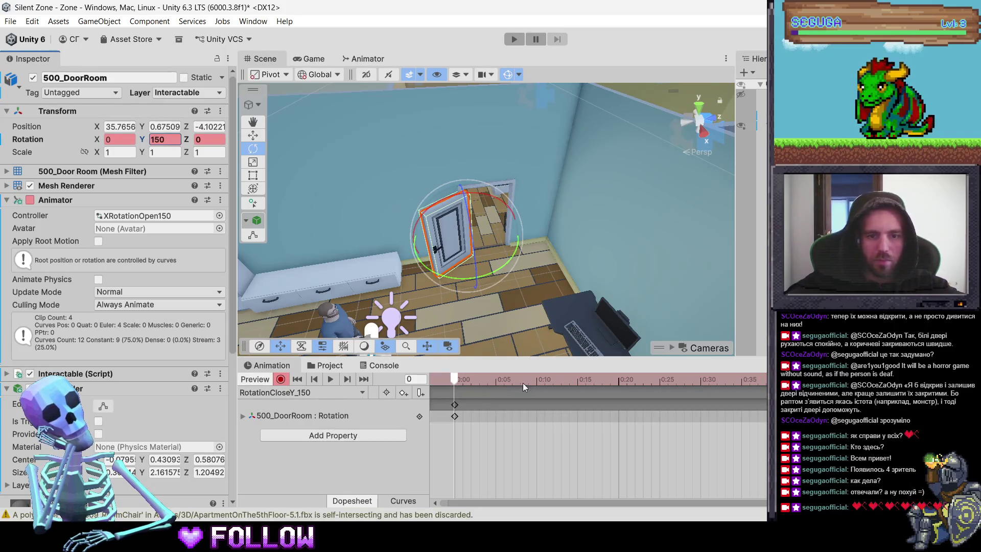
# Step: Key Y rotation 0 at frame 60 and show the XRotationOpen150 controller graph
pyautogui.hotkey('alt', '.')
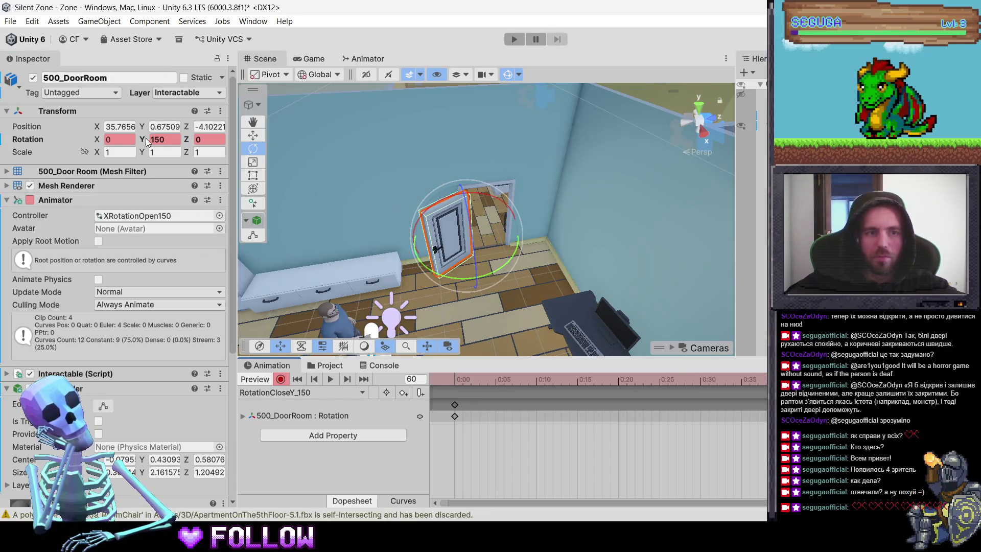
pyautogui.click(159, 138)
pyautogui.write('0')
pyautogui.press('Return')
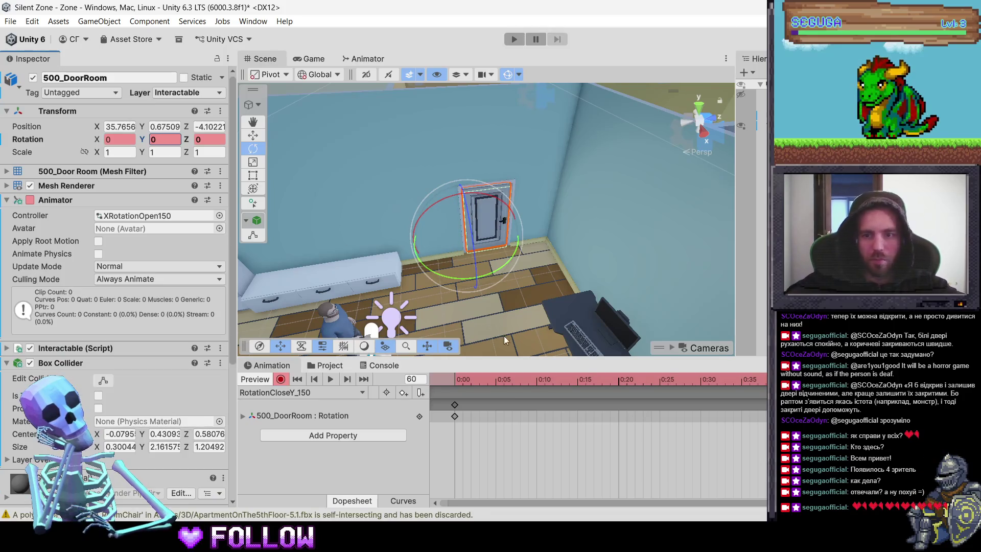
pyautogui.click(331, 364)
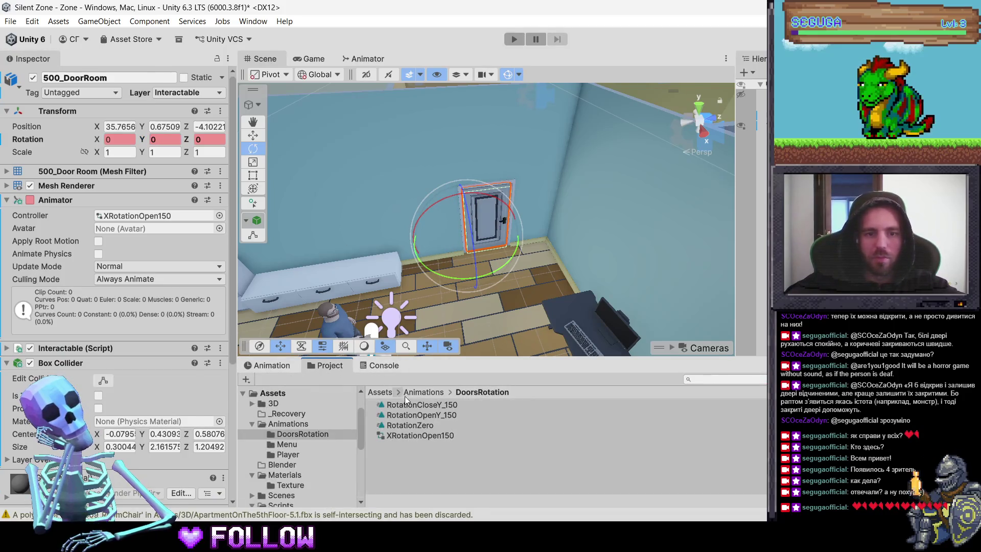
pyautogui.click(362, 58)
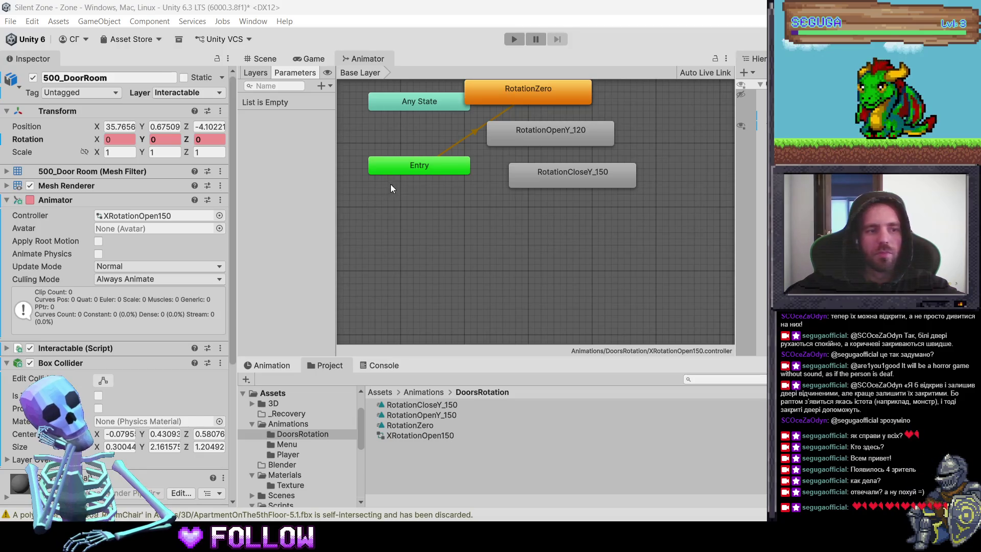
# Step: Move the three states under Entry and align RotationCloseY_150 directly beneath RotationOpenY_120
pyautogui.moveTo(656, 212)
pyautogui.mouseDown()
pyautogui.moveTo(537, 90)
pyautogui.moveTo(449, 246)
pyautogui.moveTo(429, 215)
pyautogui.mouseUp()
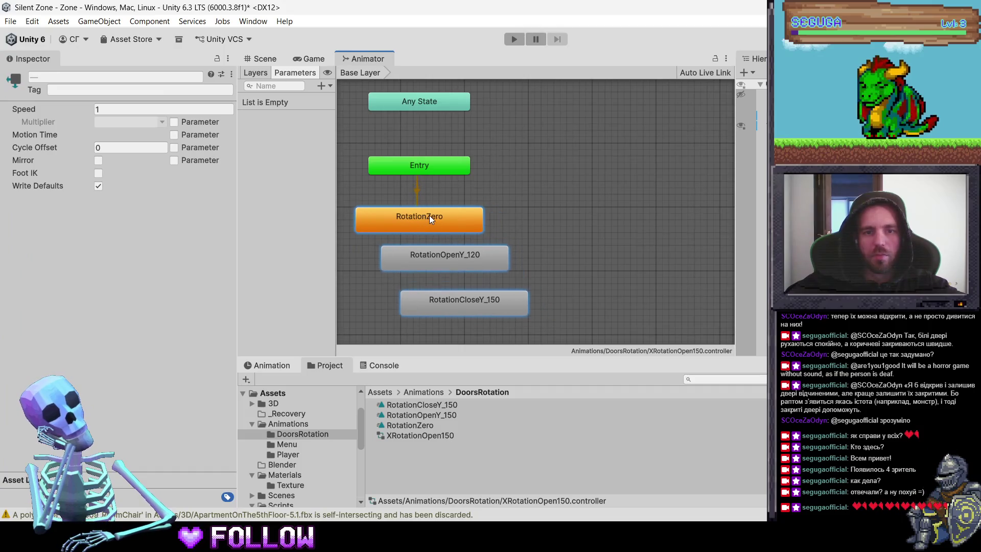
pyautogui.press('f')
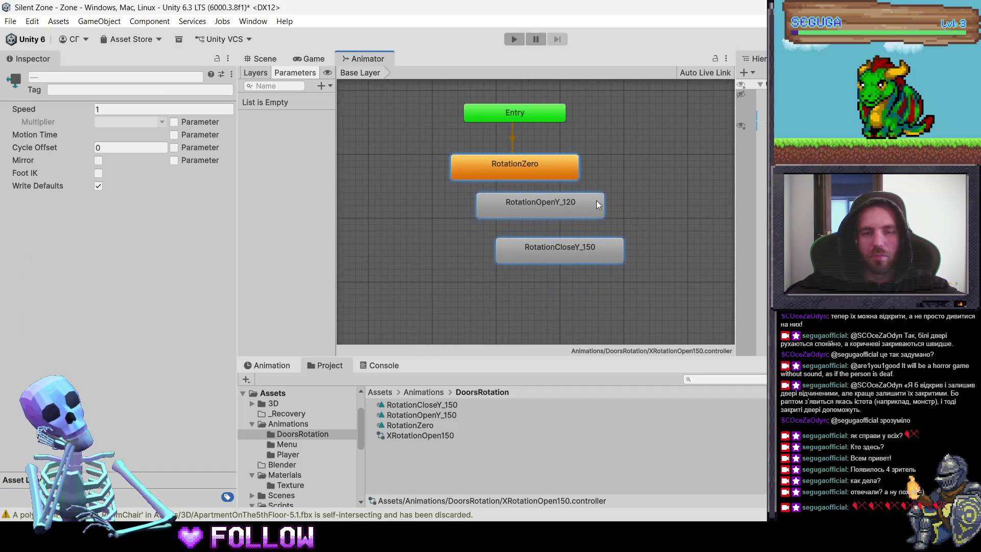
pyautogui.moveTo(569, 216); pyautogui.dragTo(544, 222)
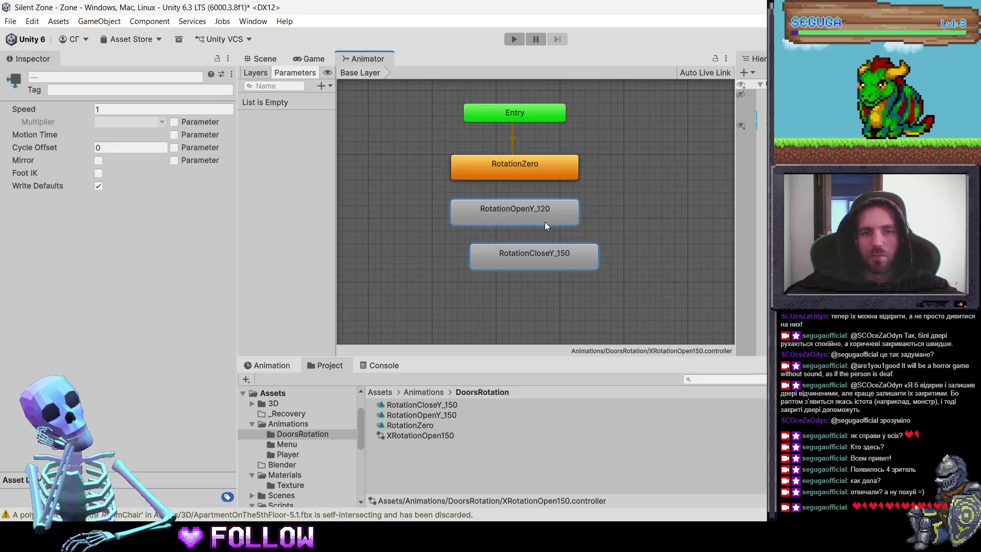
pyautogui.click(514, 269)
pyautogui.moveTo(514, 270); pyautogui.dragTo(519, 262)
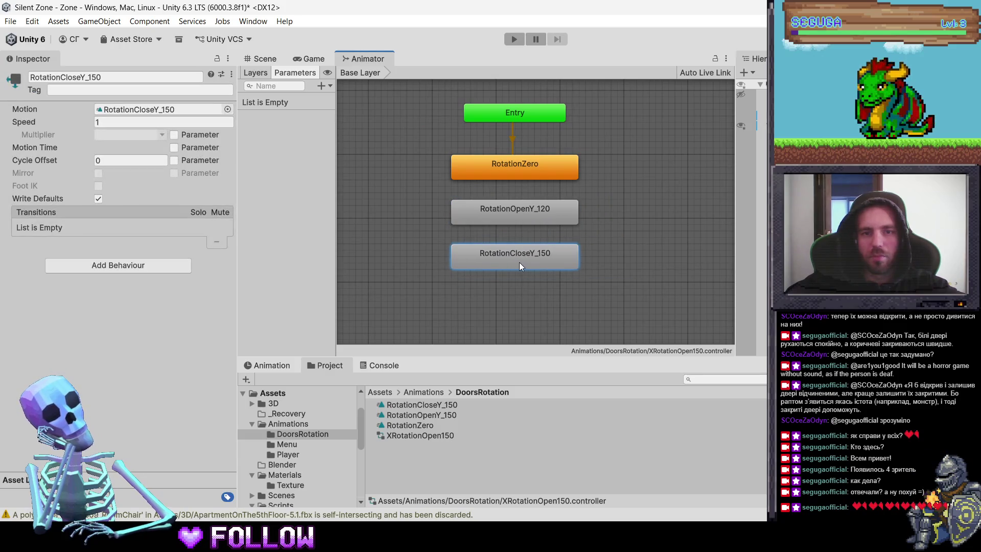
pyautogui.rightClick(519, 170)
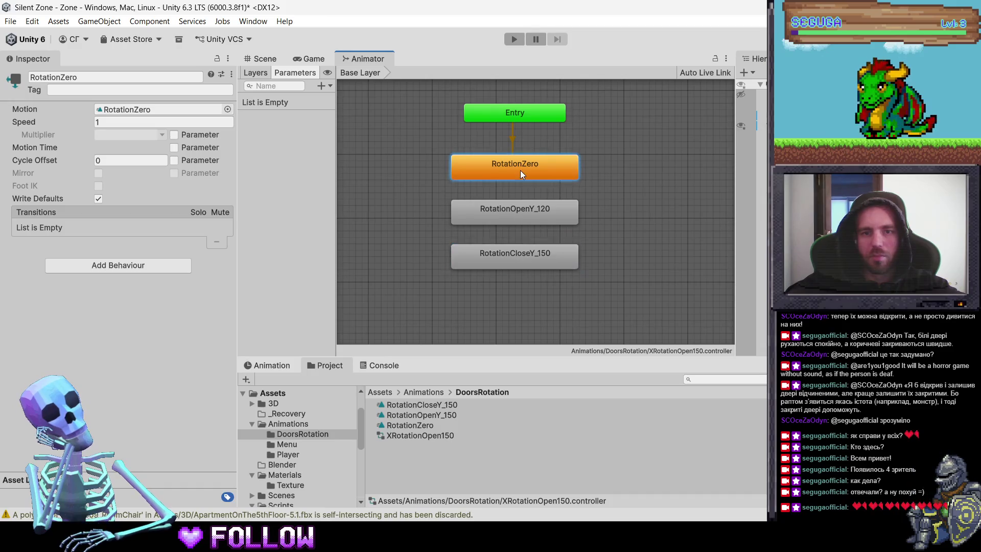
# Step: Chain transitions from RotationZero to RotationOpenY_120, then RotationOpenY_120 to RotationCloseY_150
pyautogui.click(543, 176)
pyautogui.click(504, 207)
pyautogui.rightClick(504, 207)
pyautogui.click(526, 214)
pyautogui.click(513, 261)
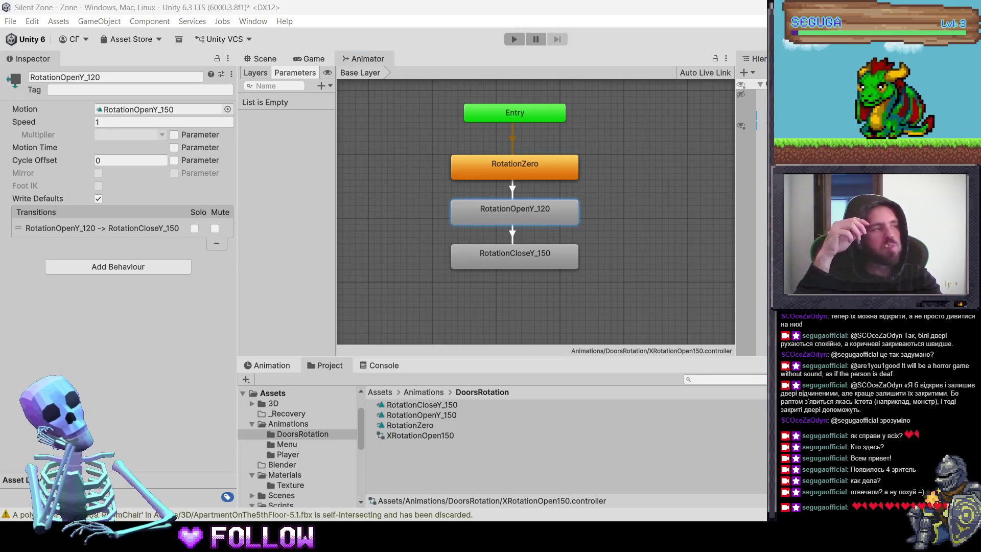
# Step: Cycle with Alt+Tab past OBS and the image viewer to the Chrome Twitch window
pyautogui.hotkey('alt', 'Tab')
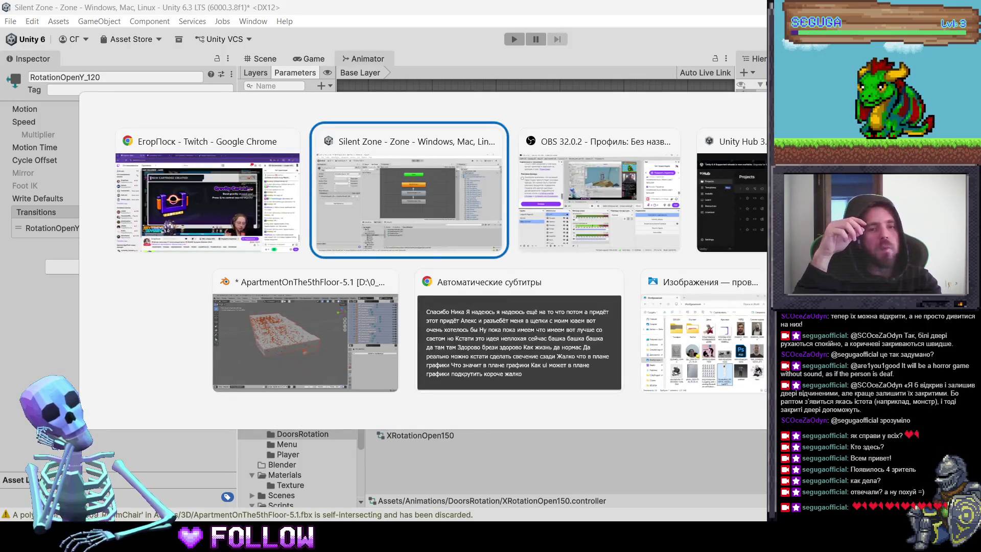
pyautogui.hotkey('alt', 'Tab')
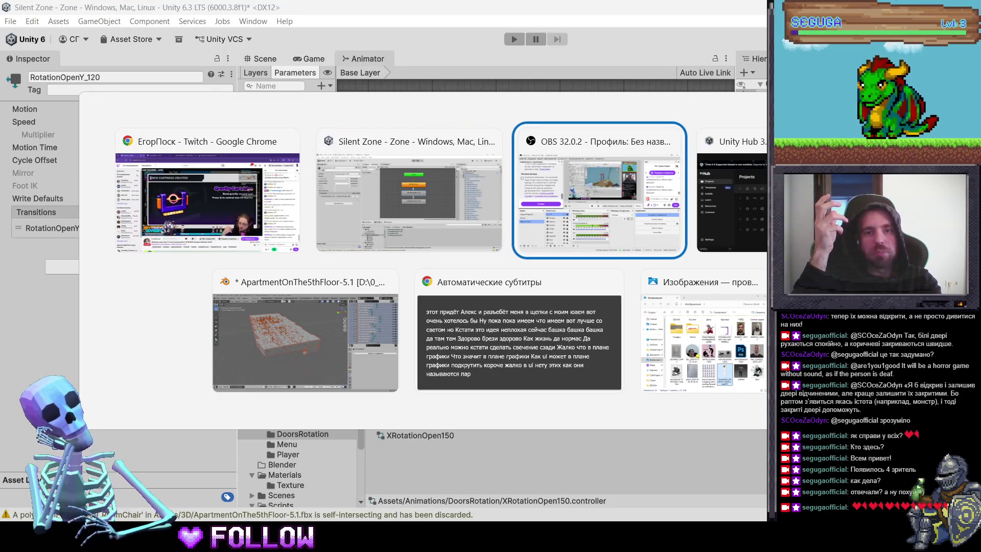
pyautogui.hotkey('alt', 'Tab')
pyautogui.hotkey('alt', 'Tab')
pyautogui.hotkey('alt', 'Tab')
pyautogui.hotkey('alt', 'Tab')
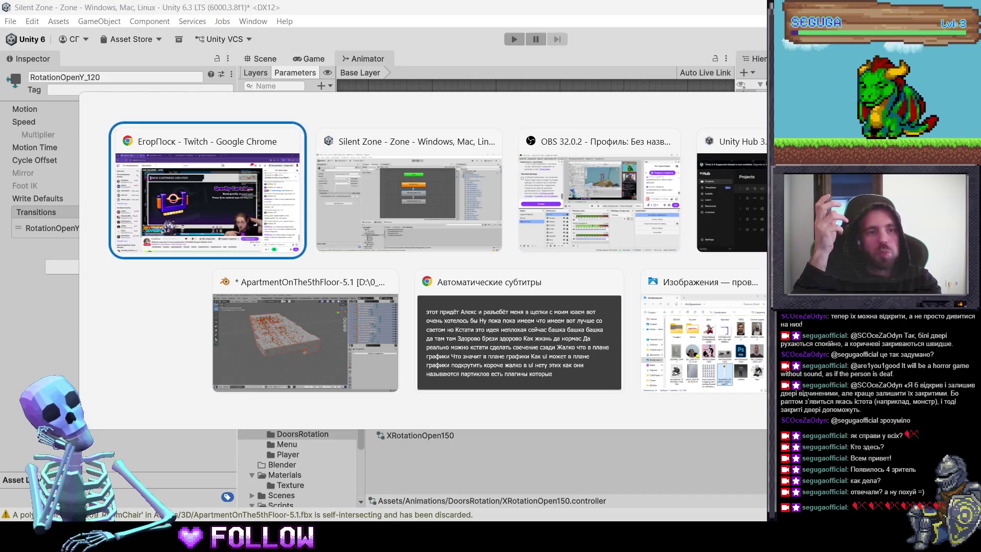
pyautogui.hotkey('alt', 'Tab')
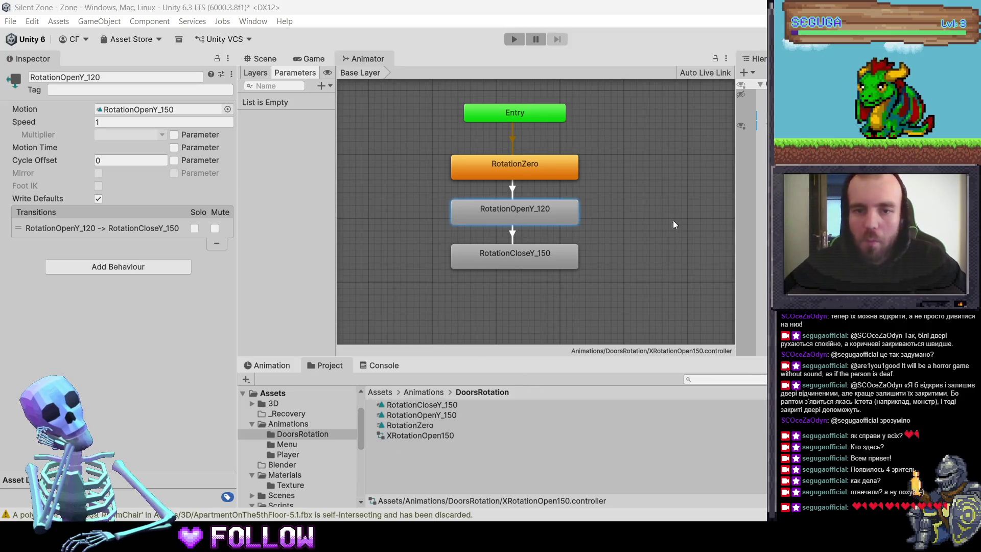
# Step: Add a trigger parameter named Close to the controller
pyautogui.click(512, 162)
pyautogui.click(330, 86)
pyautogui.click(296, 128)
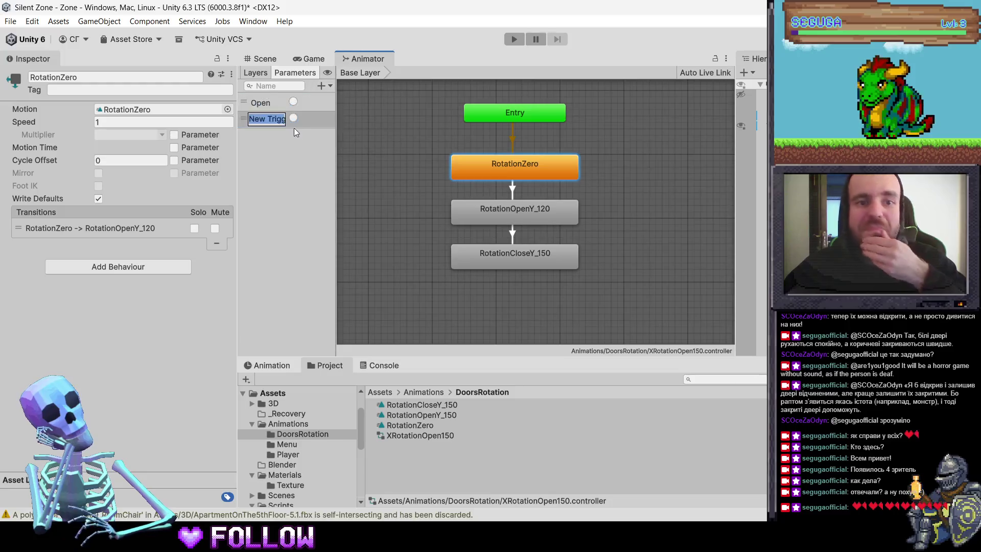
pyautogui.write('Close')
pyautogui.press('Return')
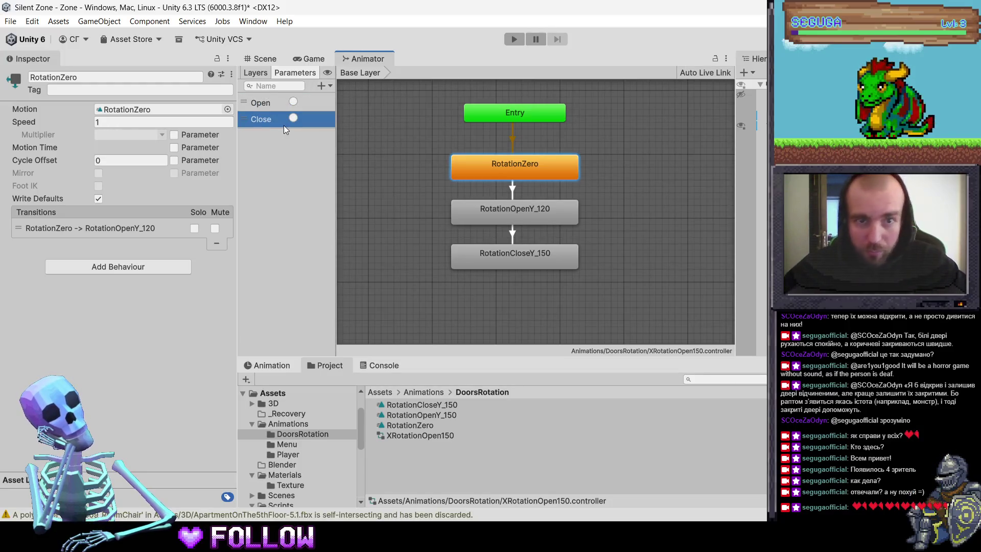
# Step: Review the existing transitions and add a parameter condition to RotationOpenY_120 → RotationCloseY_150
pyautogui.click(511, 202)
pyautogui.click(515, 172)
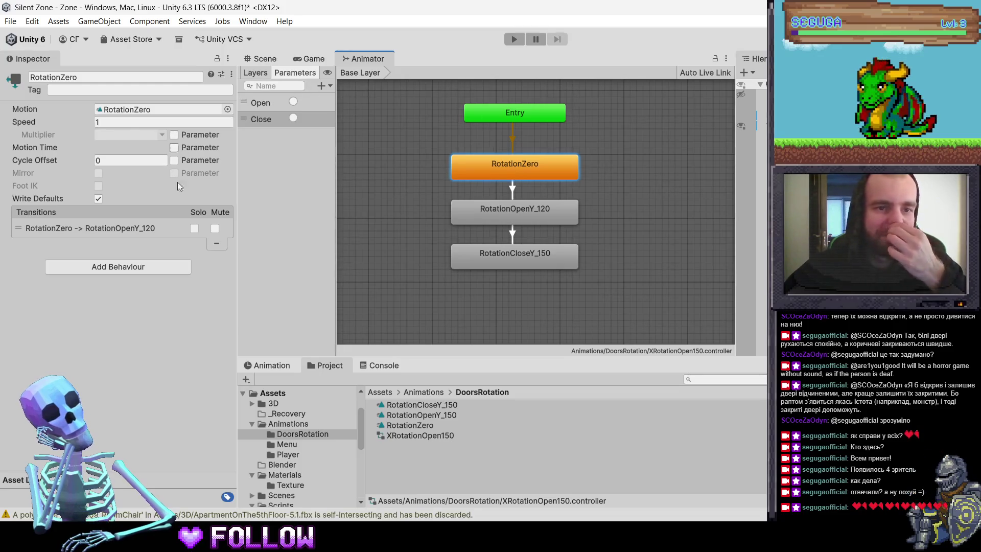
pyautogui.click(171, 229)
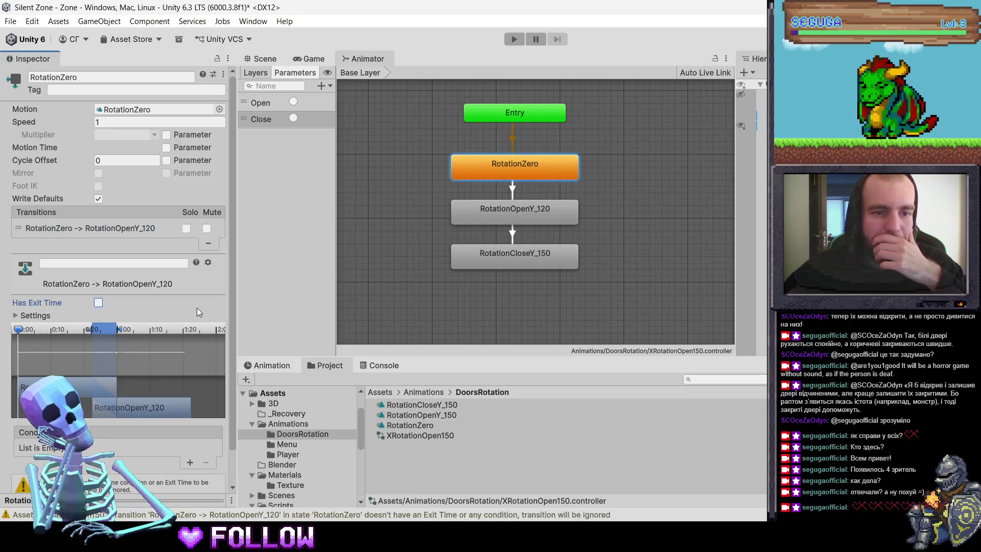
pyautogui.scroll(-1, 206, 397)
pyautogui.click(493, 213)
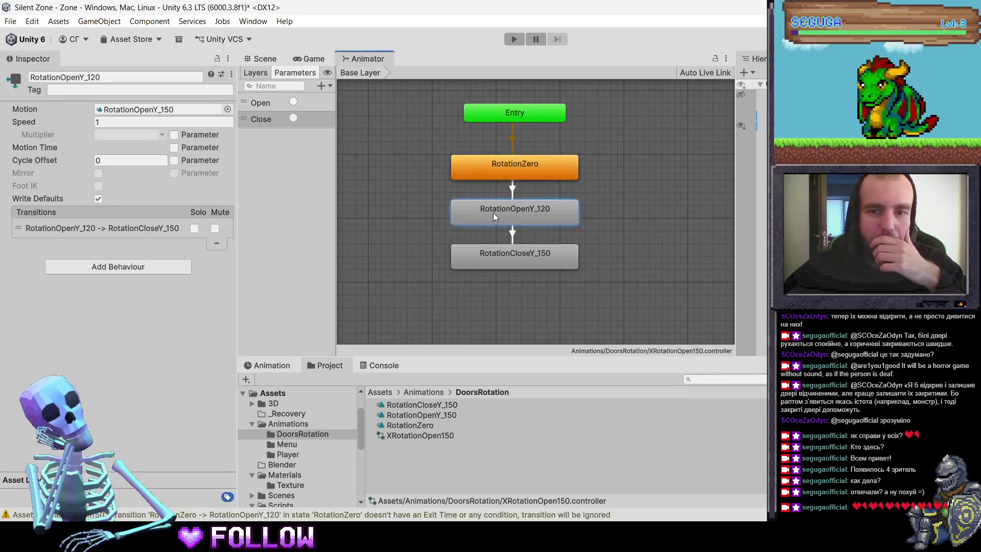
pyautogui.click(99, 229)
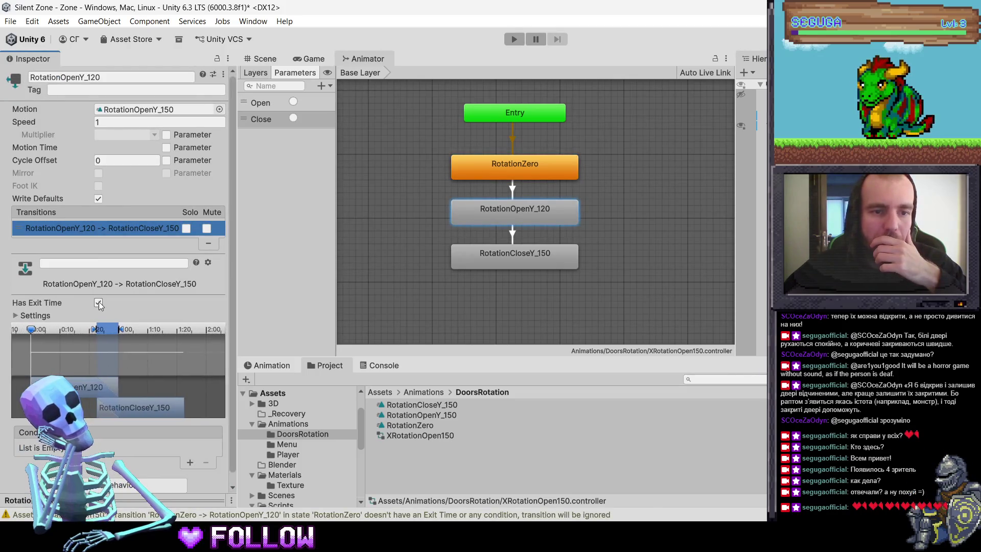
pyautogui.click(190, 462)
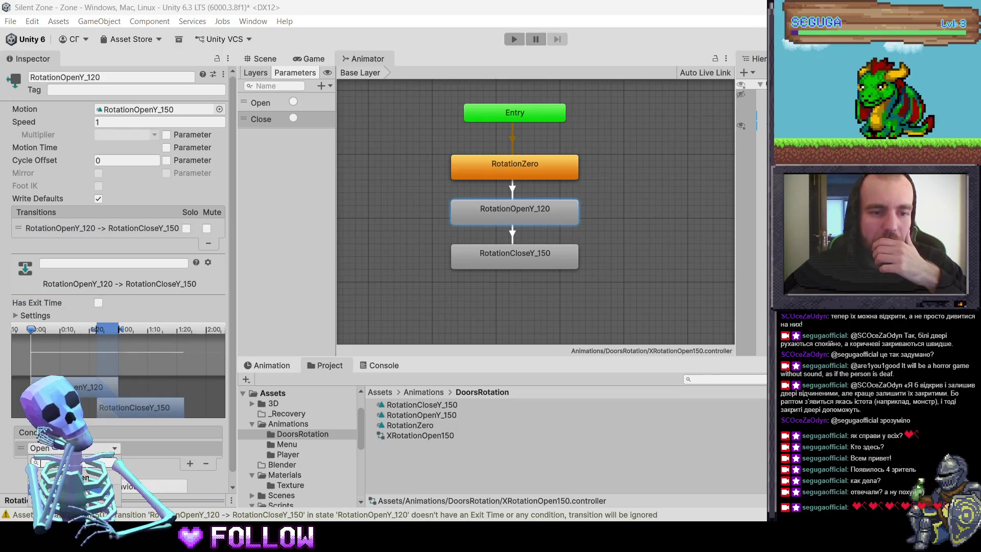
# Step: Add a RotationCloseY_150 → RotationOpenY_120 transition without exit time, then clear Console warnings
pyautogui.click(455, 261)
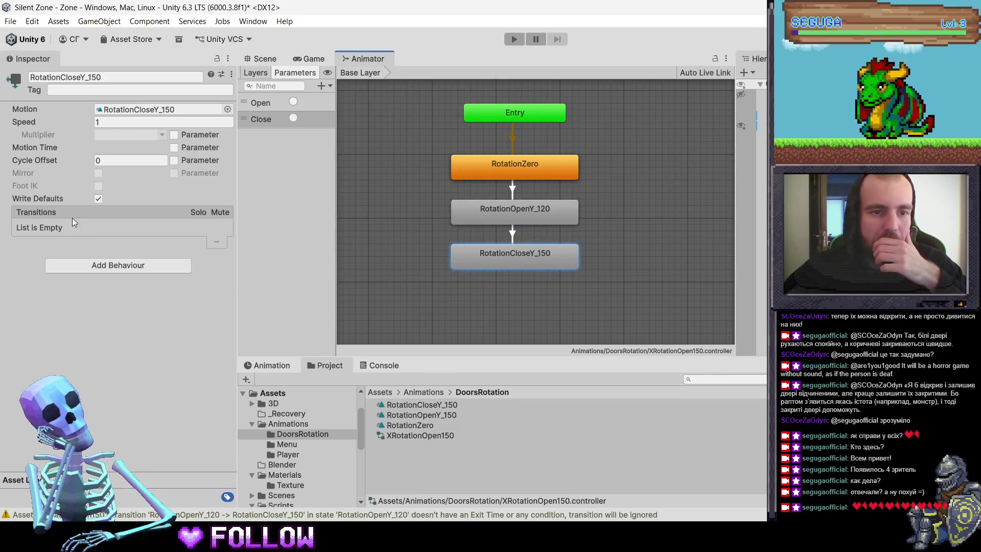
pyautogui.rightClick(483, 257)
pyautogui.click(506, 264)
pyautogui.click(490, 205)
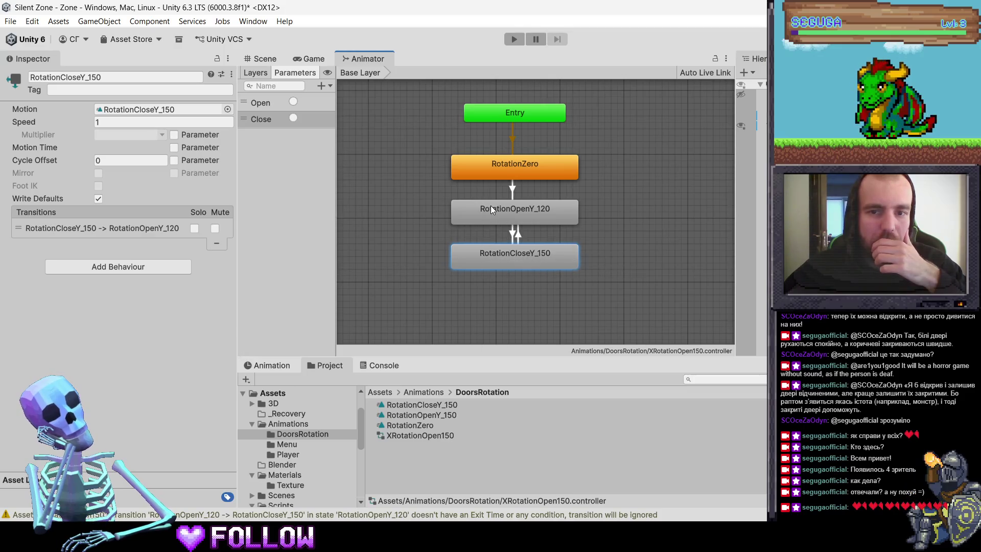
pyautogui.click(86, 229)
pyautogui.click(97, 294)
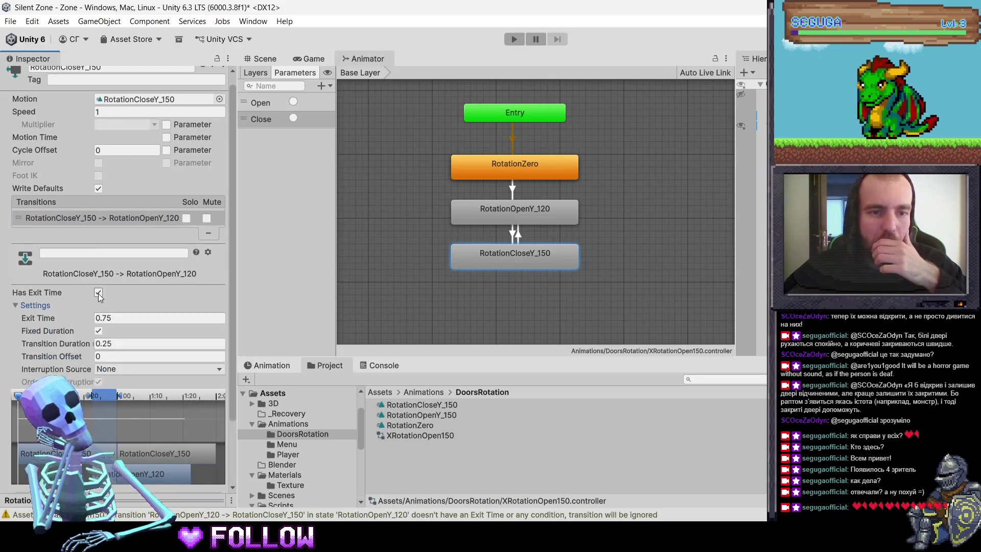
pyautogui.click(35, 305)
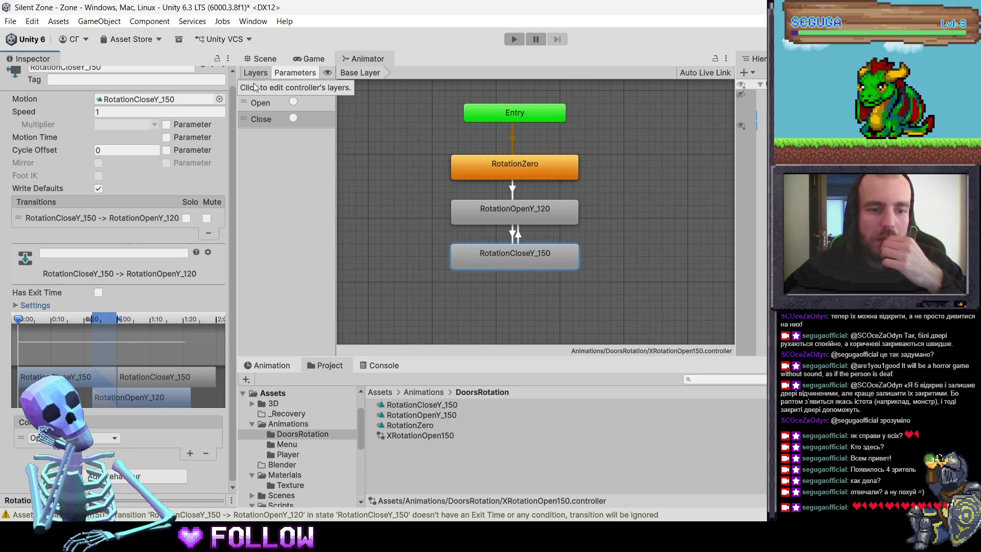
pyautogui.click(234, 515)
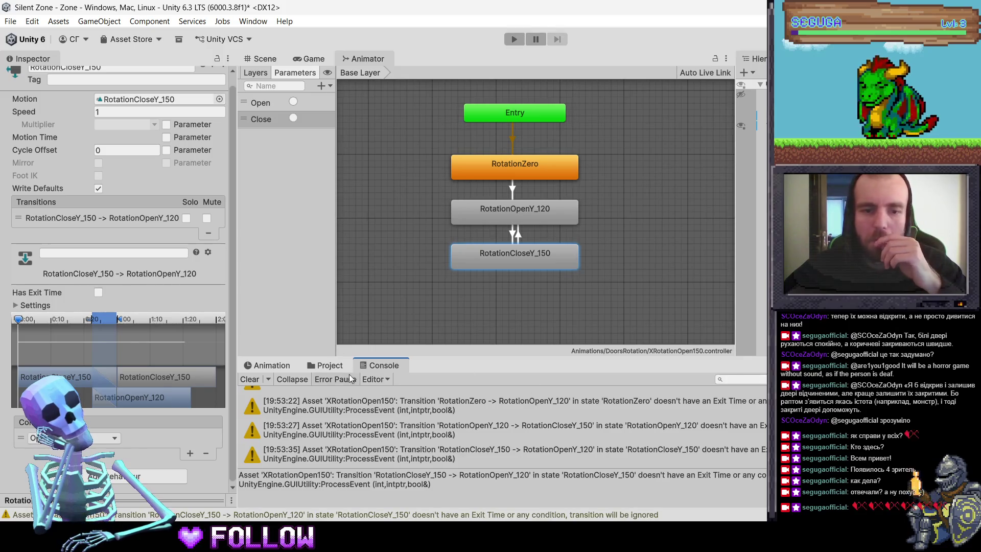
pyautogui.click(258, 380)
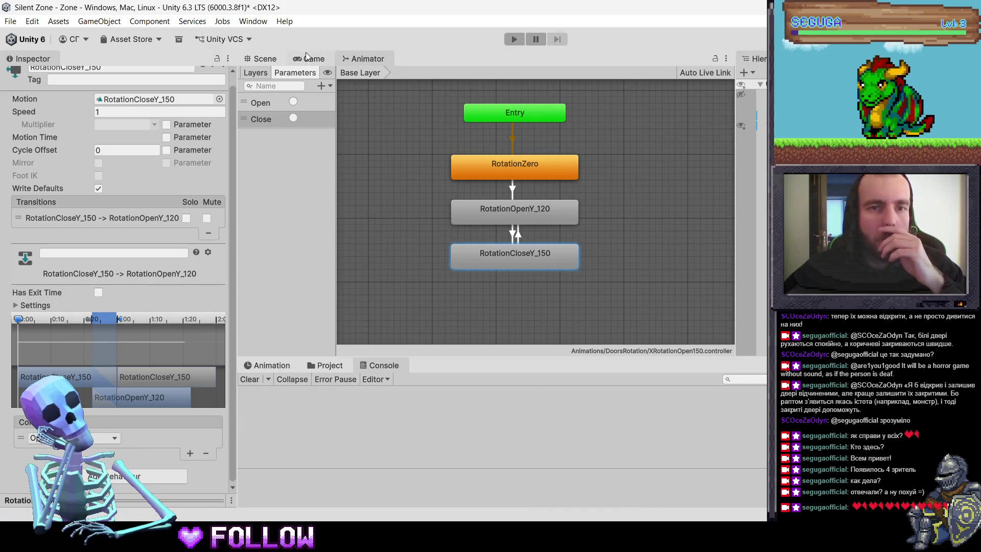
# Step: Select 500_DoorRoom in the Scene view and open its Animation timeline with recording off
pyautogui.click(307, 57)
pyautogui.click(272, 60)
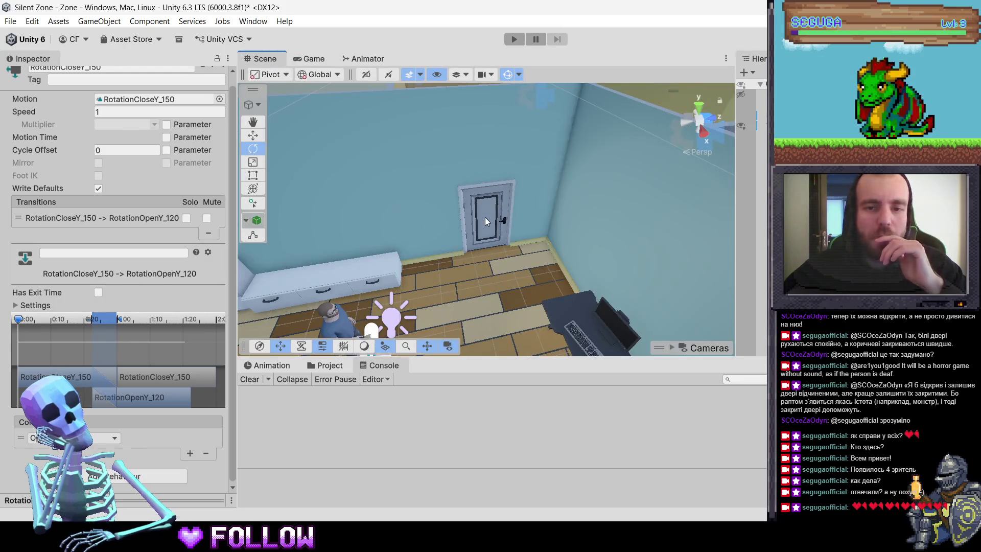
pyautogui.click(485, 216)
pyautogui.click(486, 217)
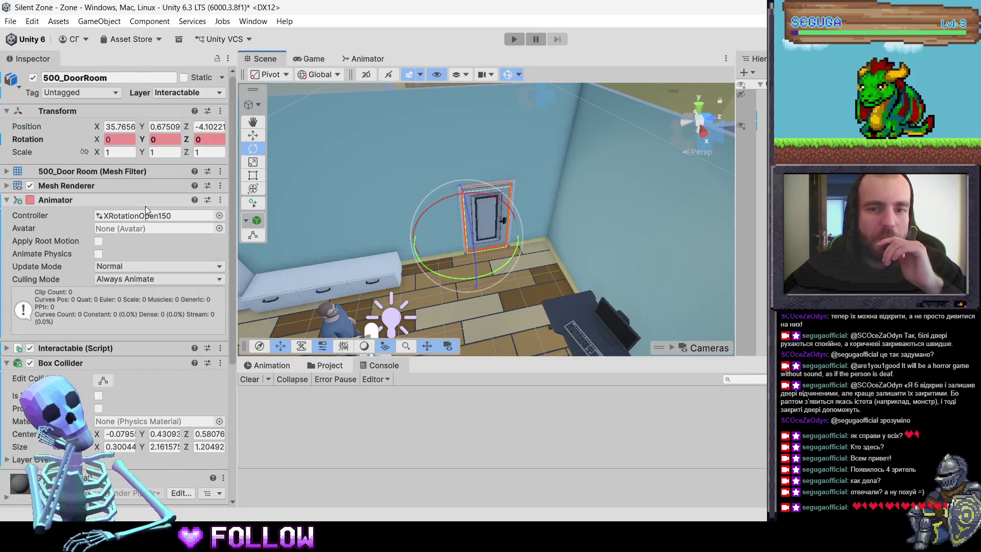
pyautogui.click(263, 364)
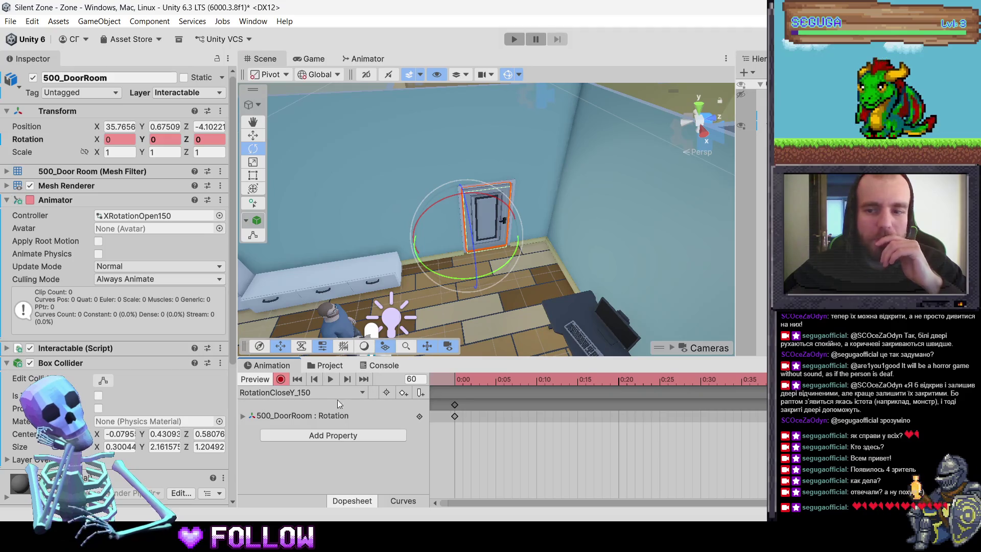
pyautogui.click(280, 379)
# Step: Preview the RotationOpenY_150 and RotationCloseY_150 clips on the door
pyautogui.click(286, 393)
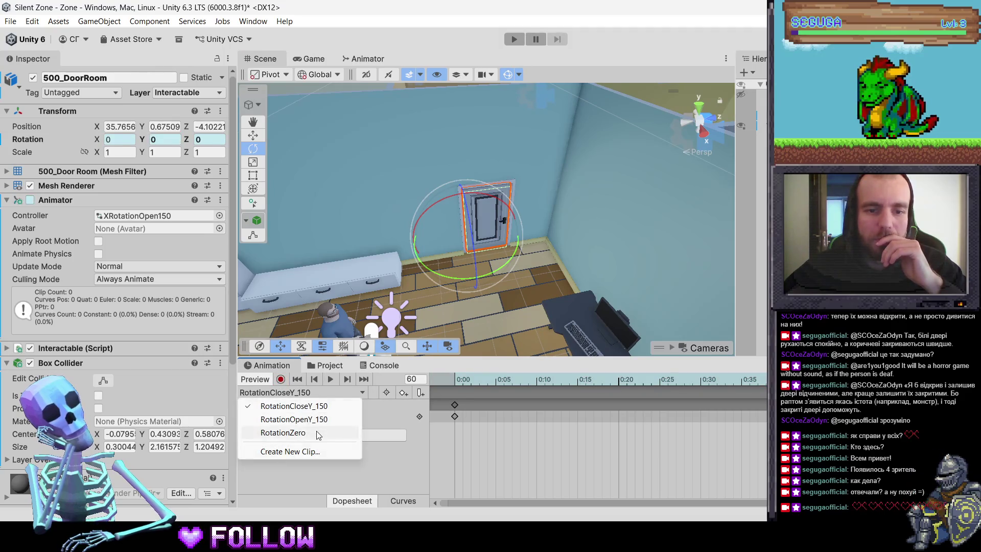
pyautogui.click(316, 430)
pyautogui.click(296, 394)
pyautogui.click(314, 419)
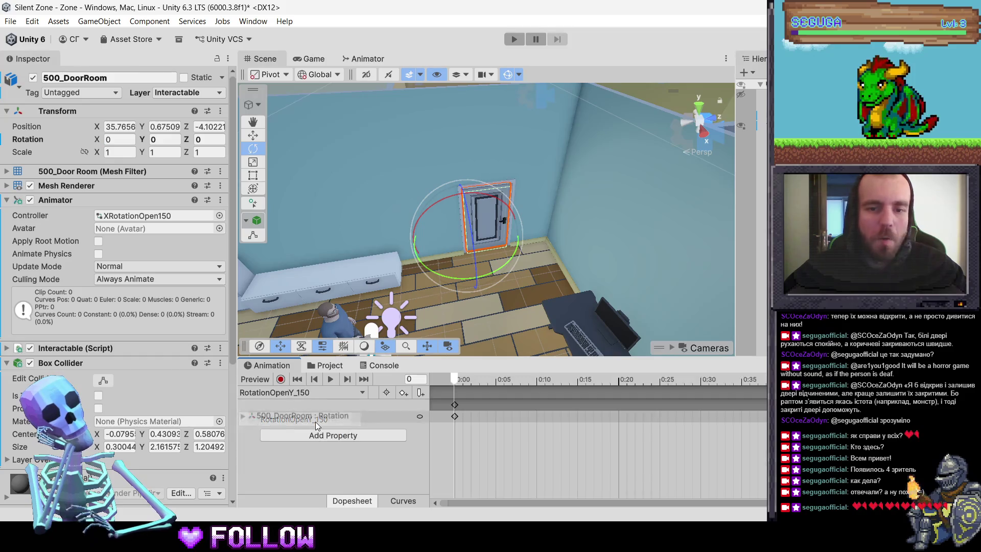
pyautogui.click(329, 378)
pyautogui.click(308, 392)
pyautogui.click(310, 406)
pyautogui.click(331, 378)
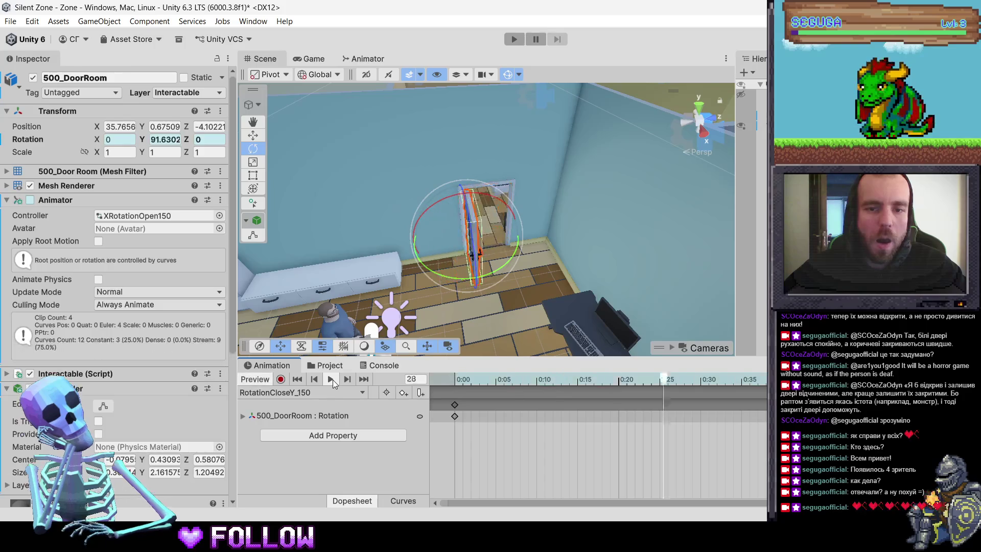
# Step: Reset the door to the RotationZero clip and start Play mode
pyautogui.click(253, 397)
pyautogui.click(276, 428)
pyautogui.scroll(-5, 163, 271)
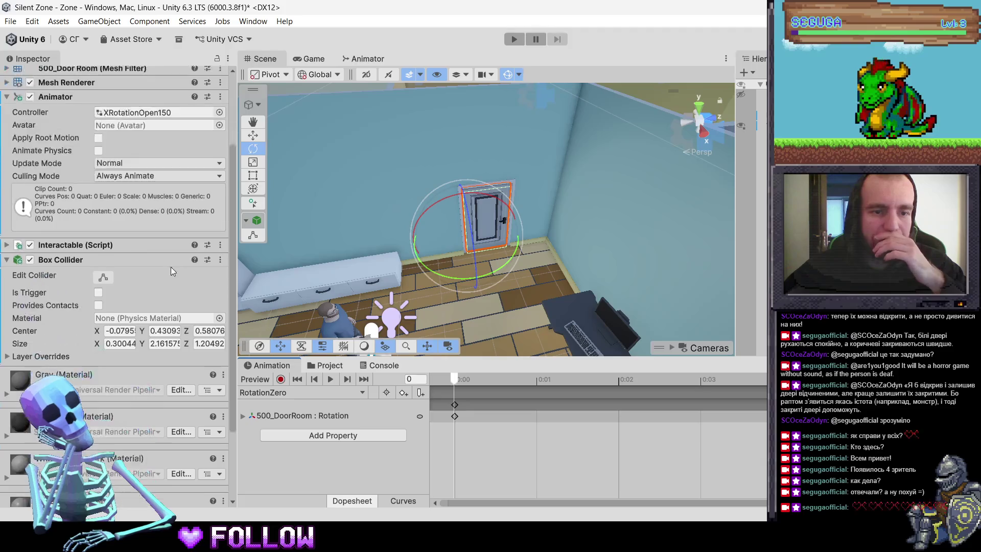
pyautogui.scroll(-2, 171, 266)
pyautogui.scroll(4, 133, 249)
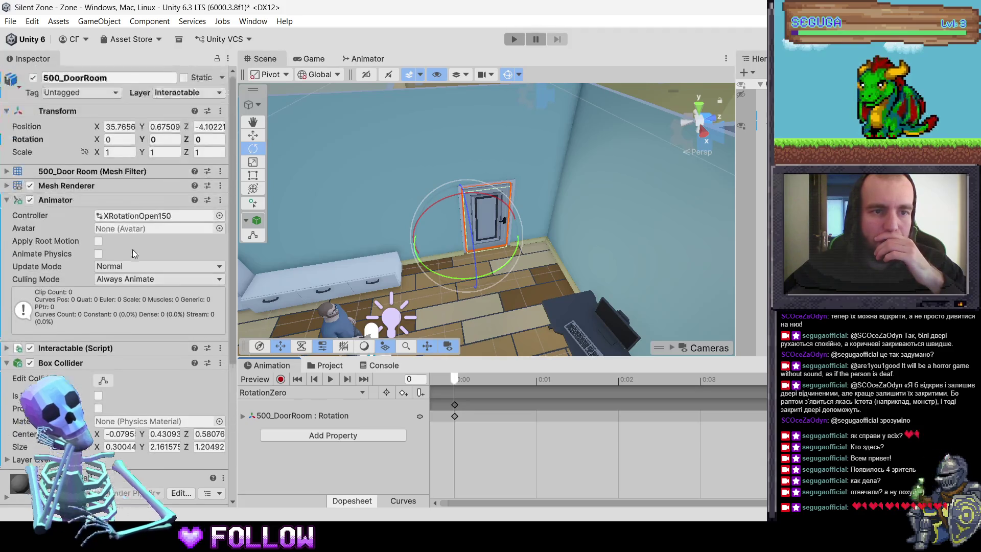
pyautogui.click(513, 40)
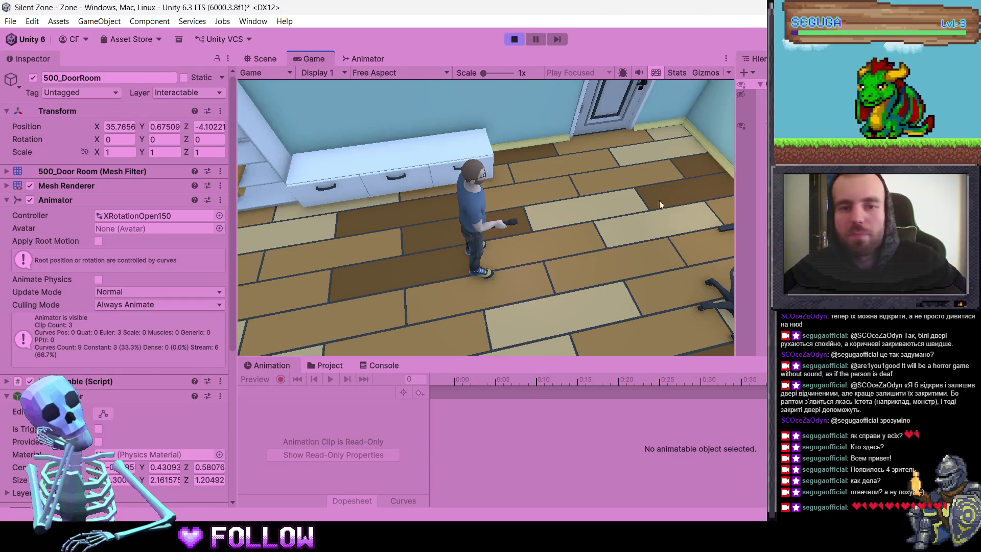
# Step: Walk to the 500 door, open it, pass through, close it, then stop Play mode
pyautogui.press('w')
pyautogui.click(435, 195)
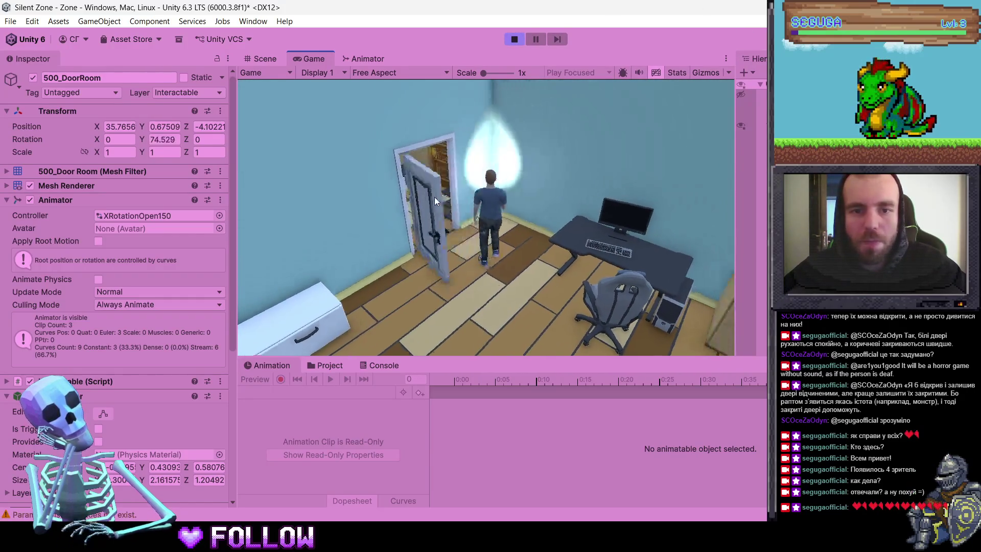
pyautogui.press('w')
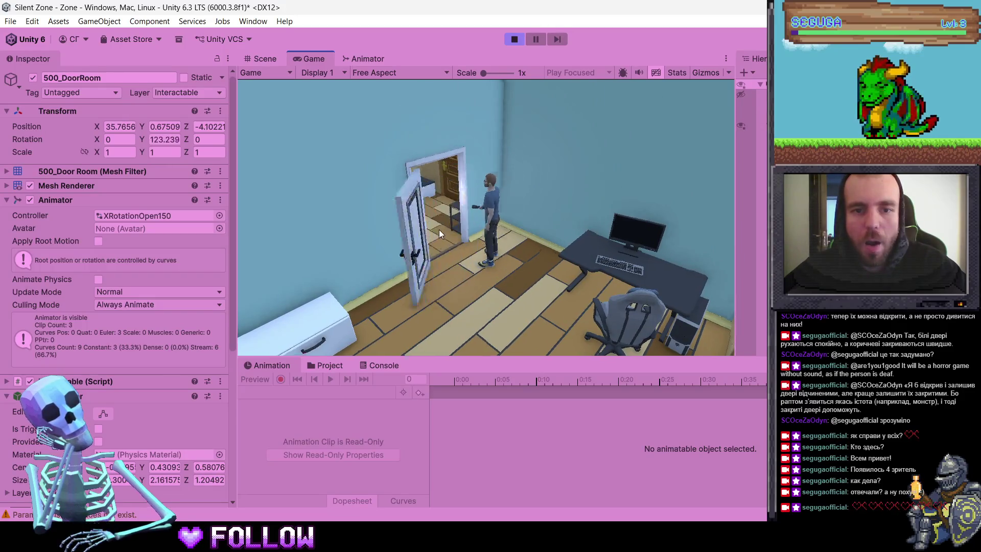
pyautogui.click(442, 262)
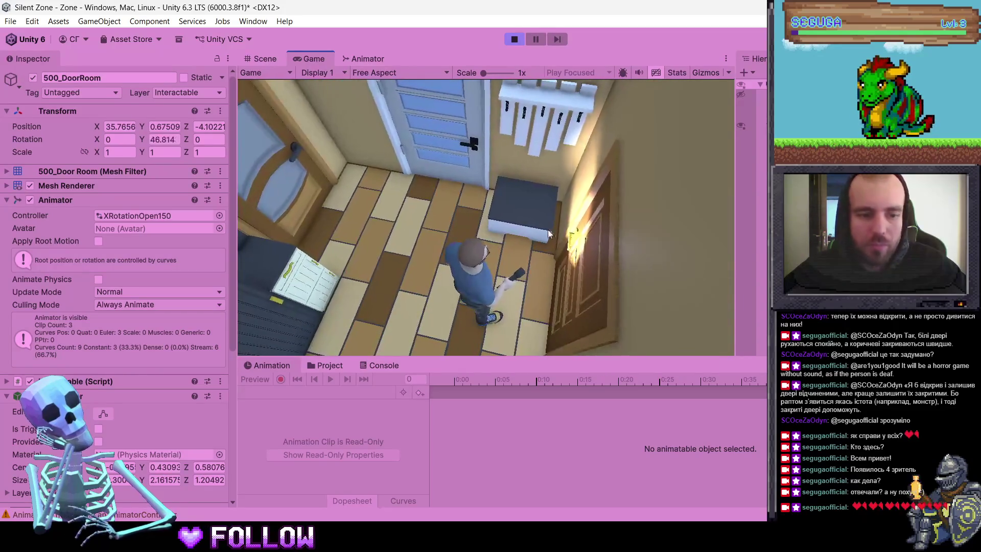
pyautogui.click(513, 38)
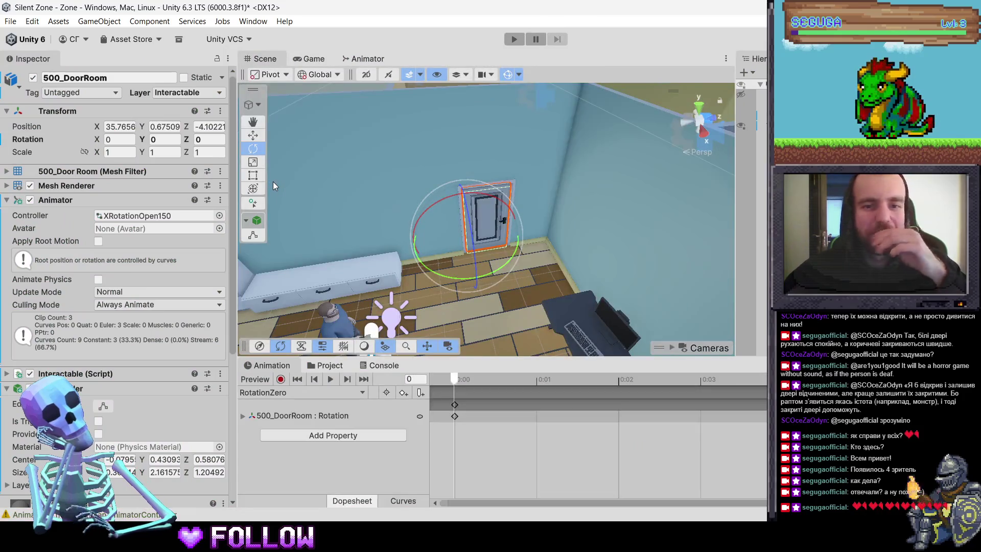
# Step: Preview the RotationOpenY_150 clip on 500_DoorRoom from a top-down Scene view
pyautogui.moveTo(456, 164)
pyautogui.mouseDown()
pyautogui.moveTo(449, 158)
pyautogui.moveTo(483, 254)
pyautogui.moveTo(481, 224)
pyautogui.mouseUp()
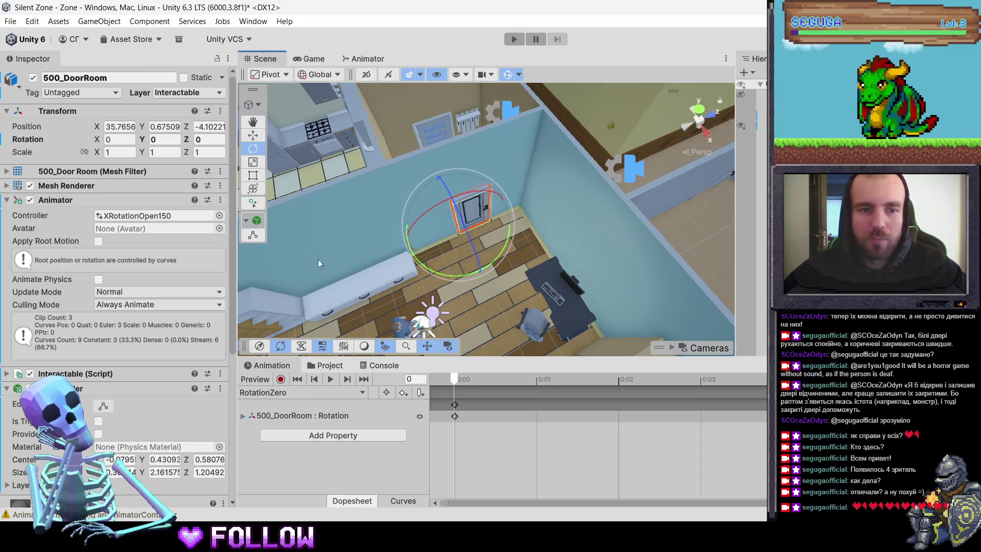
pyautogui.click(281, 392)
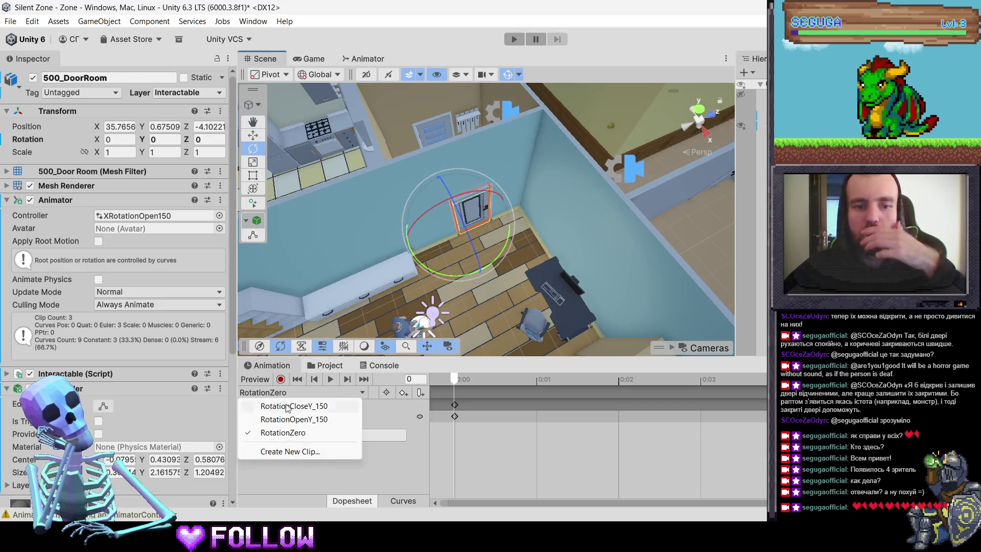
pyautogui.click(316, 420)
pyautogui.press('space')
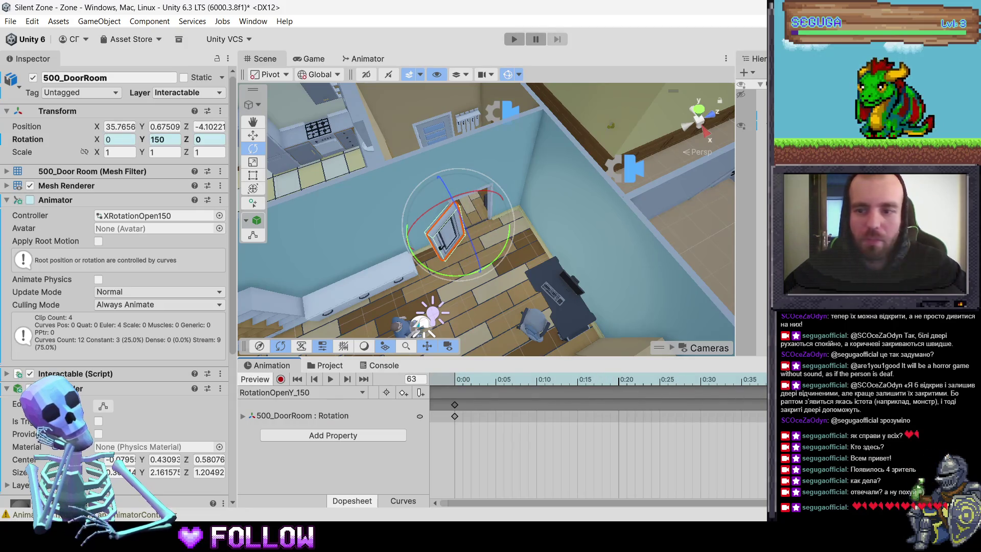
pyautogui.scroll(-3, 402, 180)
pyautogui.scroll(4, 403, 180)
pyautogui.click(380, 164)
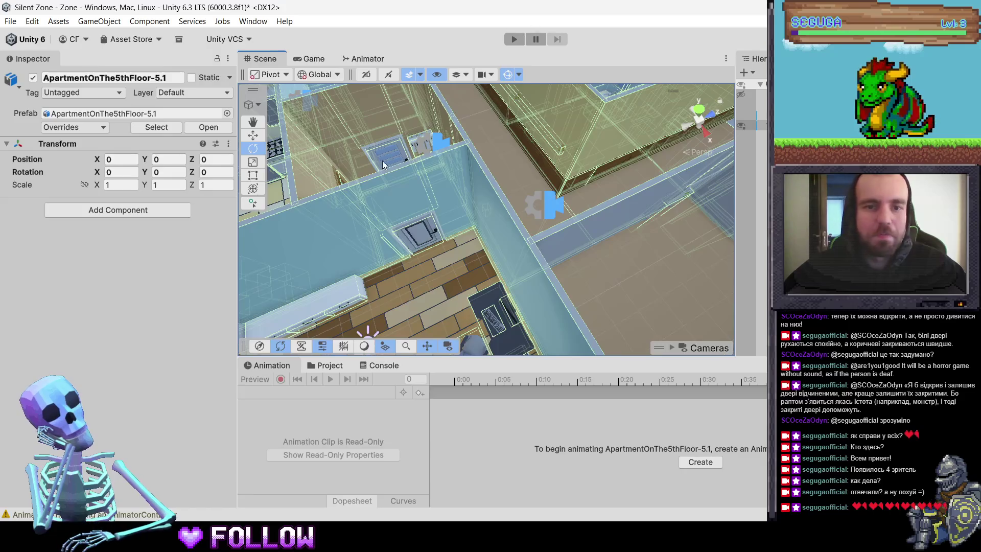
# Step: Assign the XRotationOpen150 controller to 500_DoorBath and frame the door
pyautogui.click(381, 162)
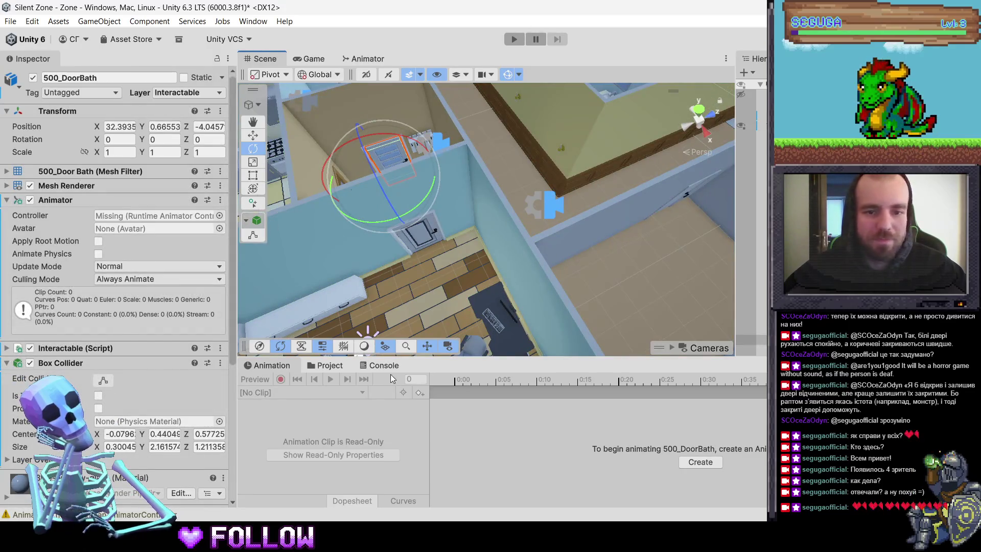
pyautogui.click(337, 366)
pyautogui.moveTo(413, 435)
pyautogui.mouseDown()
pyautogui.moveTo(166, 316)
pyautogui.moveTo(138, 222)
pyautogui.mouseUp()
pyautogui.press('f')
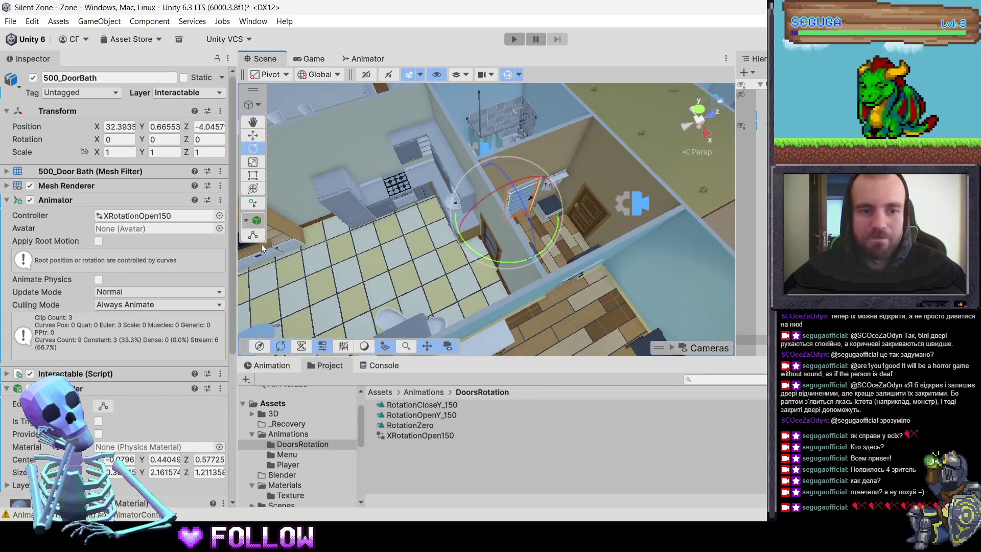
# Step: Preview the RotationCloseY_150 clip on the bathroom door
pyautogui.click(271, 365)
pyautogui.click(264, 381)
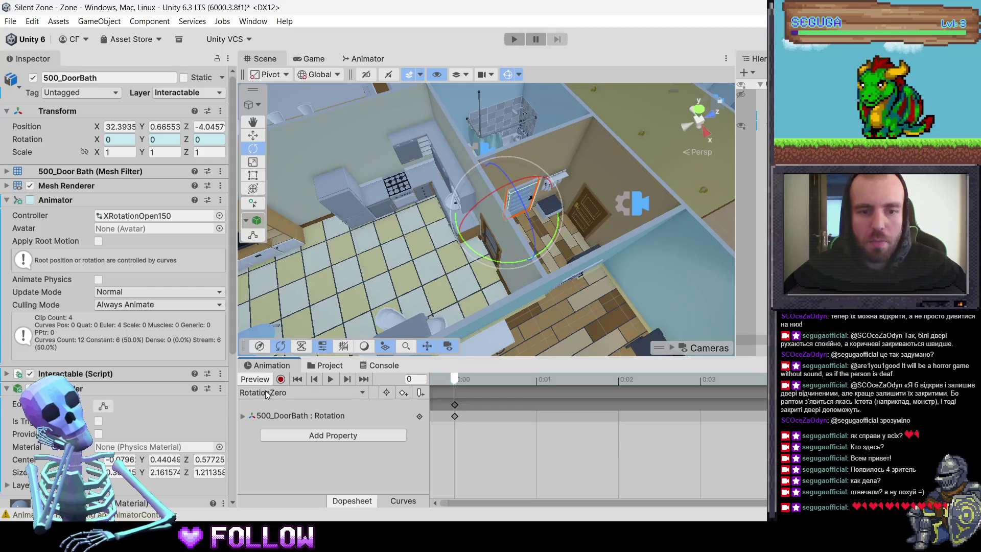
pyautogui.click(266, 393)
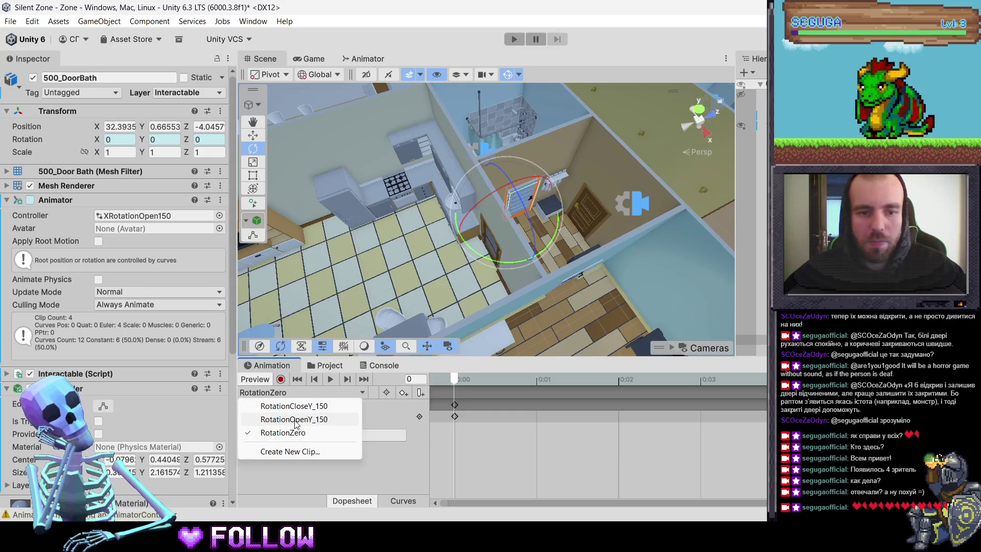
pyautogui.click(306, 406)
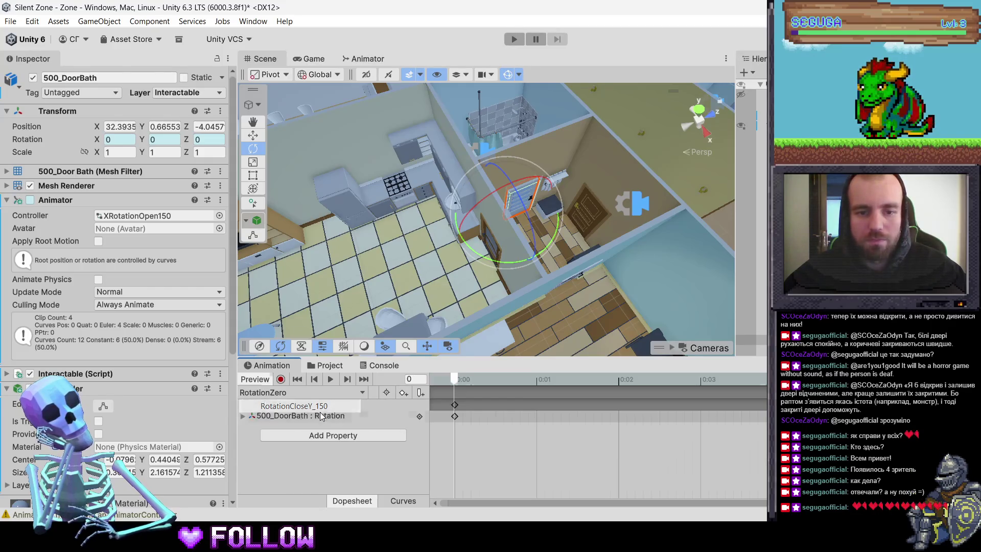
pyautogui.moveTo(605, 395); pyautogui.dragTo(470, 394)
pyautogui.click(330, 378)
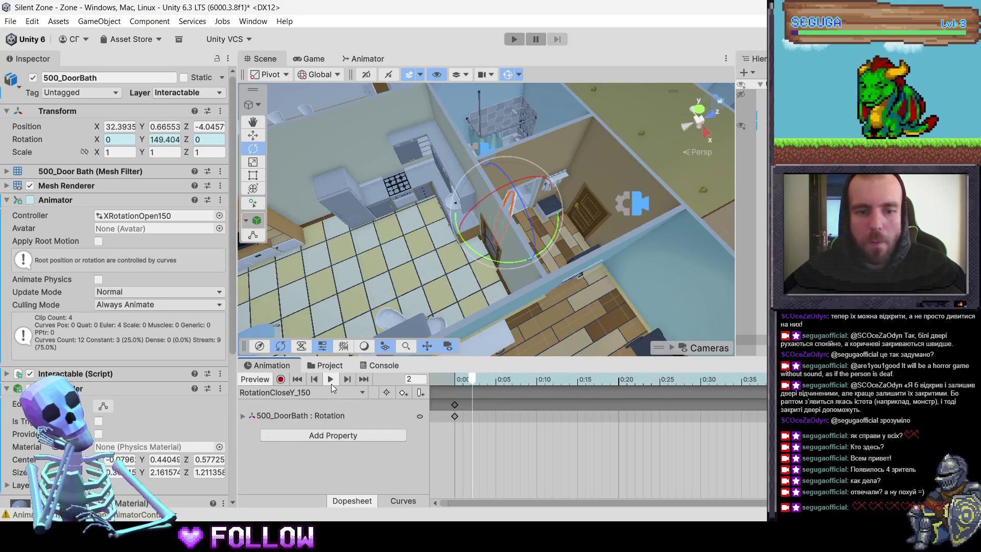
# Step: Preview the RotationOpenY_150 clip swinging the bathroom door to 150 degrees
pyautogui.click(325, 393)
pyautogui.click(294, 419)
pyautogui.moveTo(607, 252)
pyautogui.mouseDown()
pyautogui.moveTo(578, 274)
pyautogui.moveTo(453, 301)
pyautogui.moveTo(506, 302)
pyautogui.mouseUp()
pyautogui.scroll(5, 578, 275)
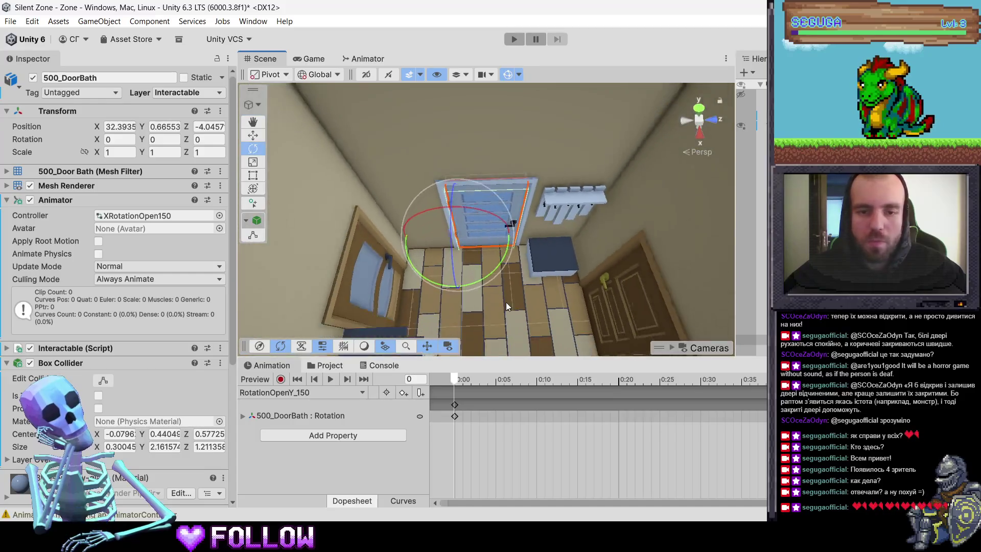
pyautogui.click(330, 378)
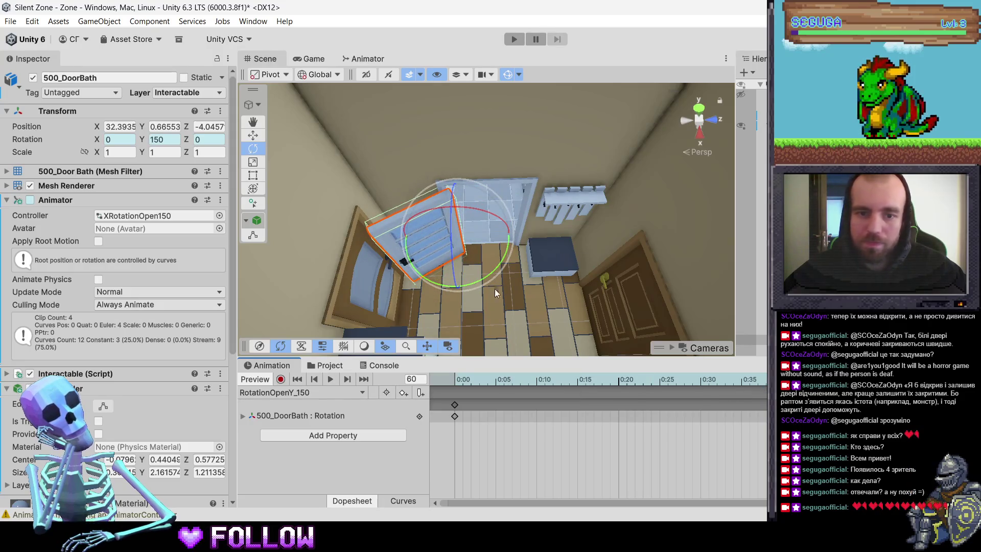
# Step: Try out different Y rotation values for the bathroom door in the Inspector
pyautogui.click(165, 139)
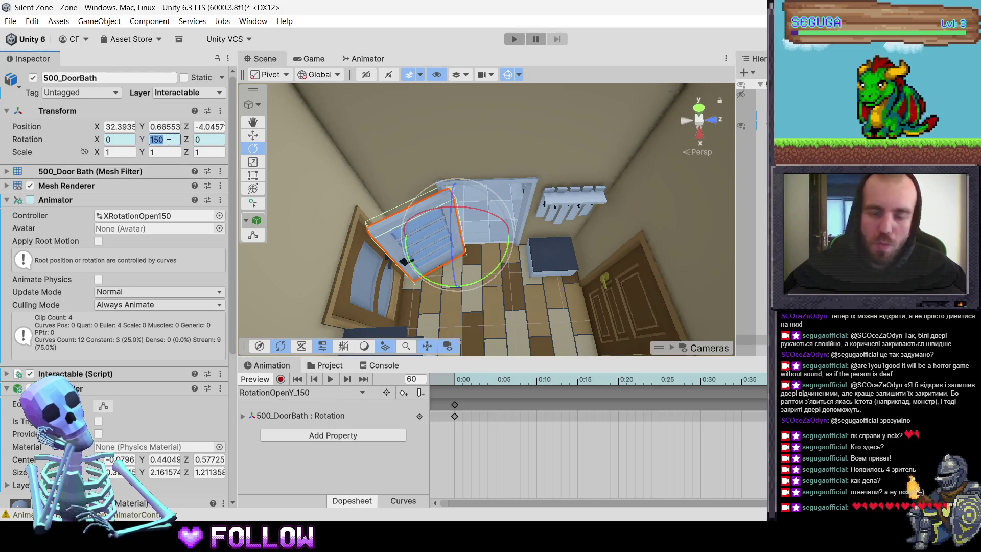
pyautogui.write('180')
pyautogui.press('BackSpace')
pyautogui.press('BackSpace')
pyautogui.write('65')
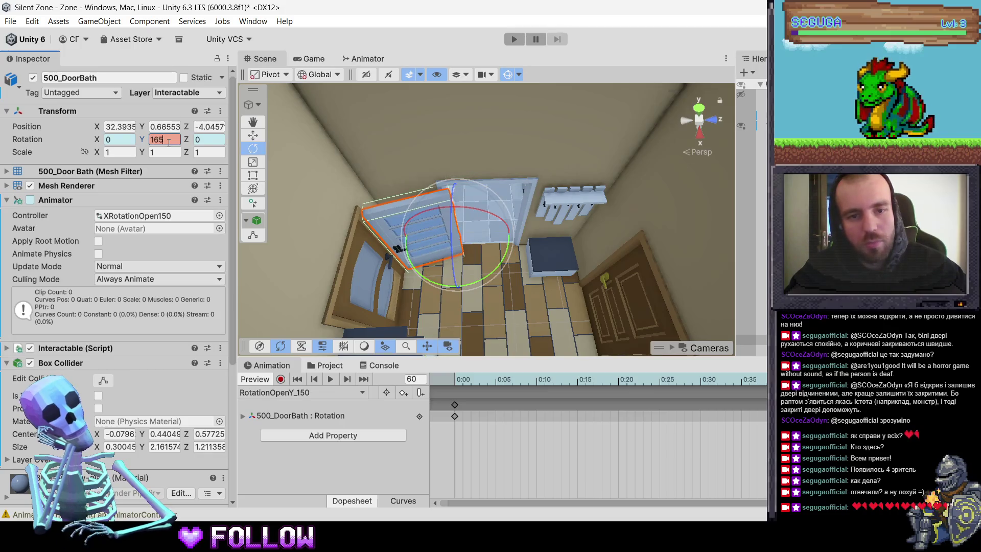
pyautogui.press('BackSpace')
pyautogui.press('BackSpace')
pyautogui.write('70')
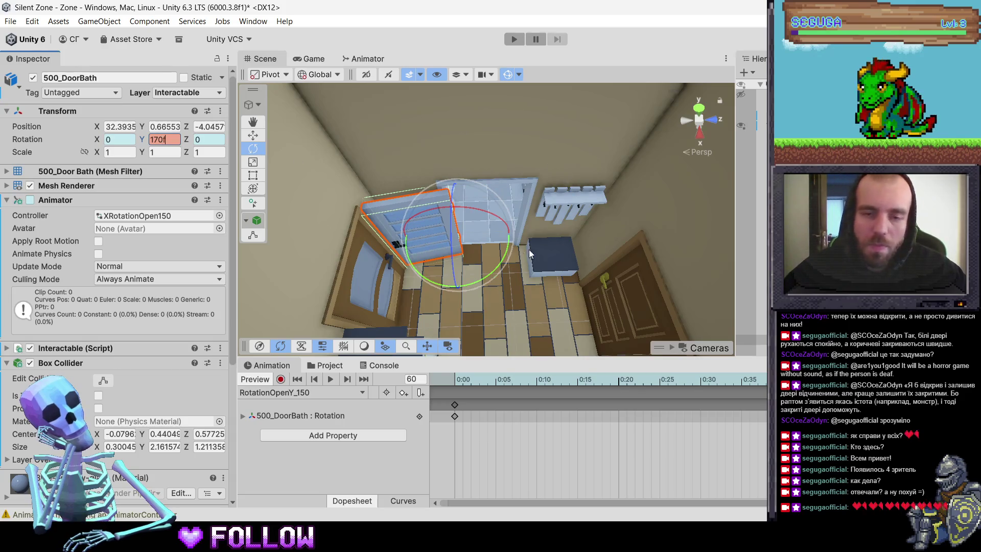
pyautogui.write('f')
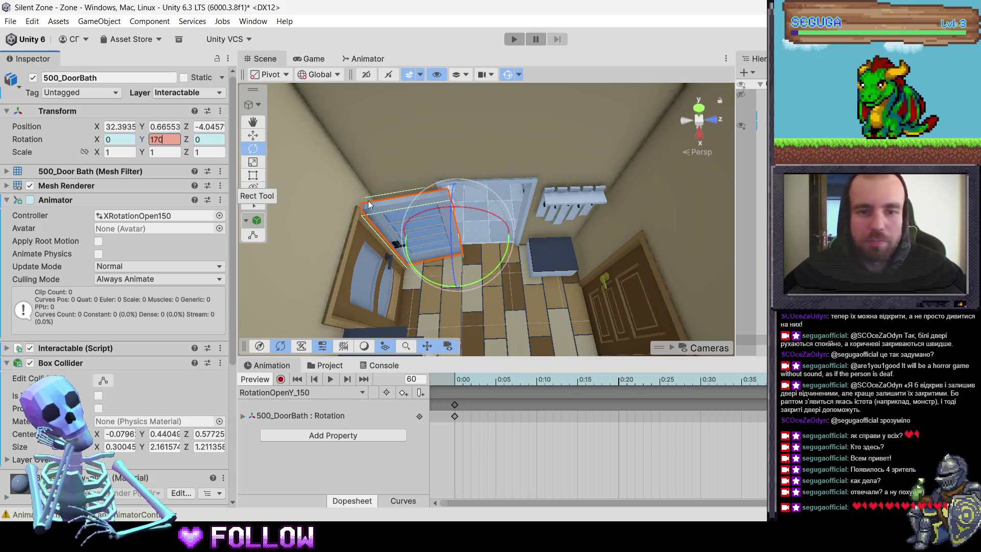
# Step: Reselect the 500_DoorBath door and frame it in the Scene view
pyautogui.click(387, 203)
pyautogui.click(473, 229)
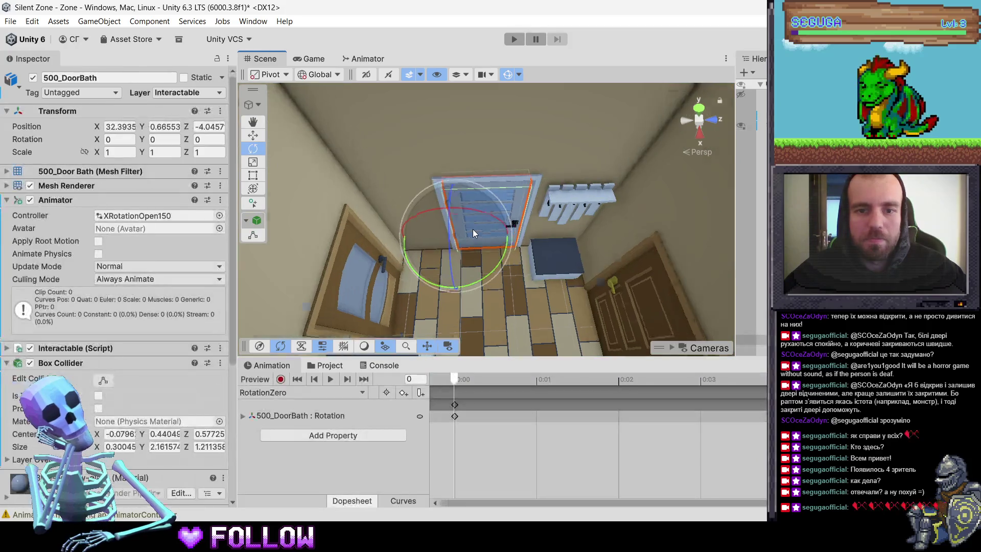
pyautogui.press('f')
pyautogui.moveTo(449, 174)
pyautogui.mouseDown()
pyautogui.moveTo(554, 191)
pyautogui.moveTo(485, 214)
pyautogui.mouseUp()
# Step: Update the last-frame key of RotationOpenY_150 to Y rotation 170
pyautogui.click(290, 393)
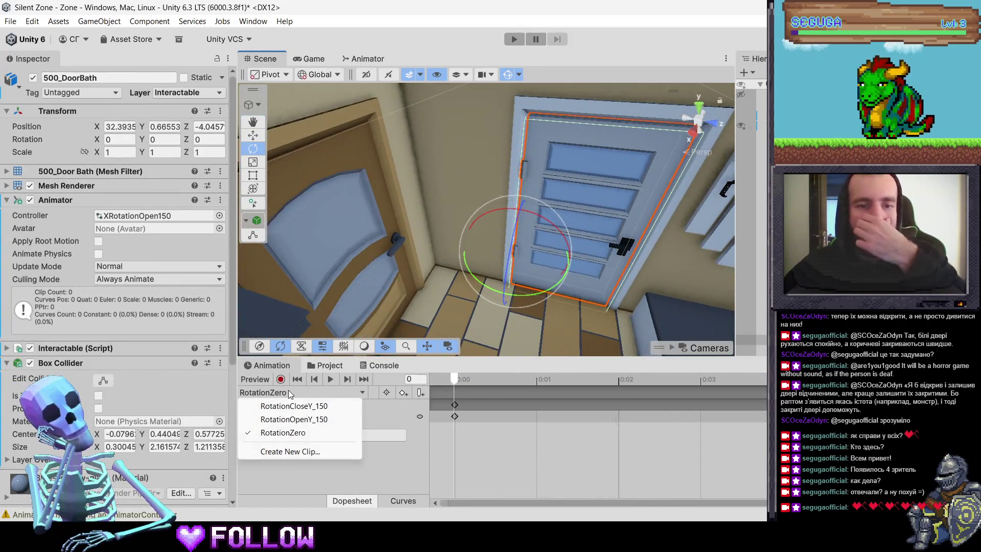
pyautogui.click(330, 417)
pyautogui.hotkey('shift', '.')
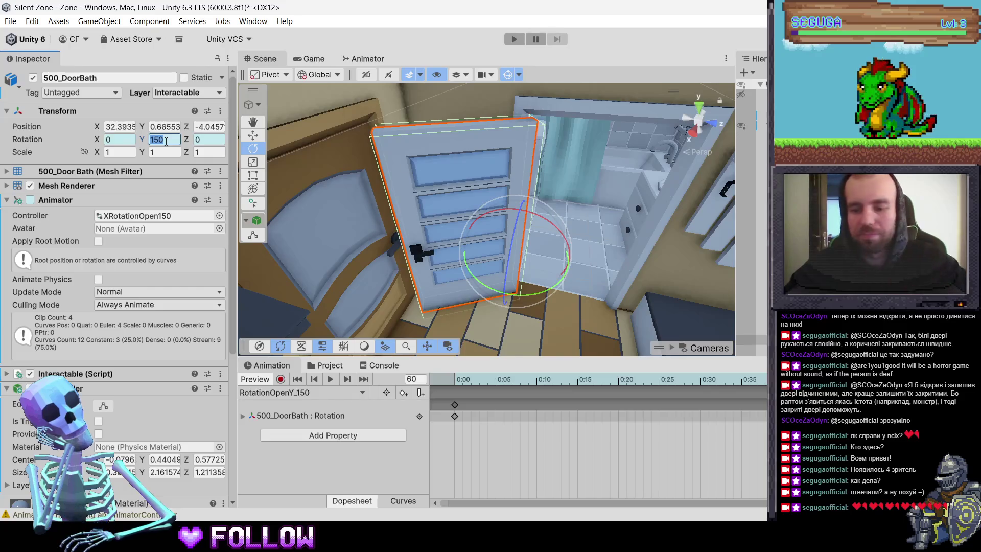
pyautogui.write('170')
pyautogui.press('Return')
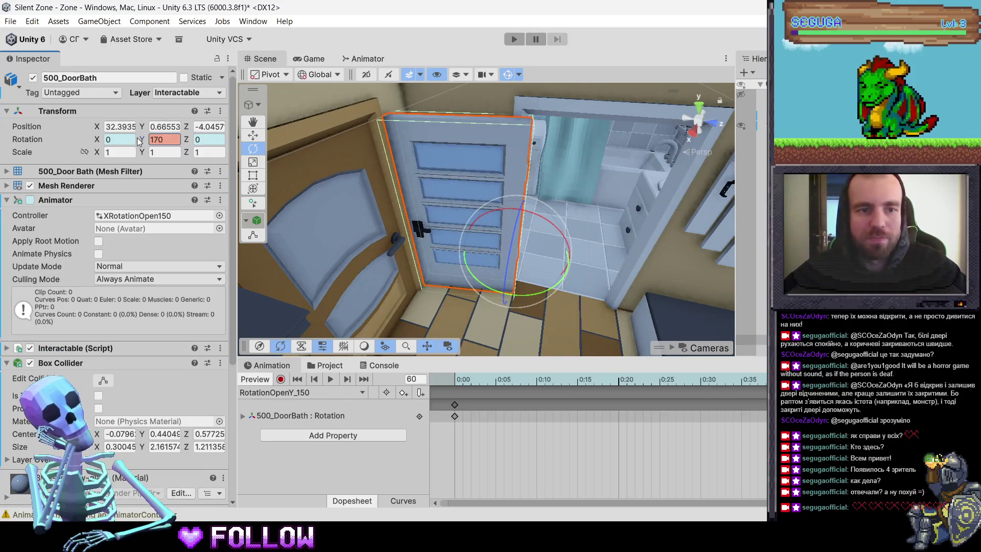
pyautogui.rightClick(148, 139)
pyautogui.click(173, 210)
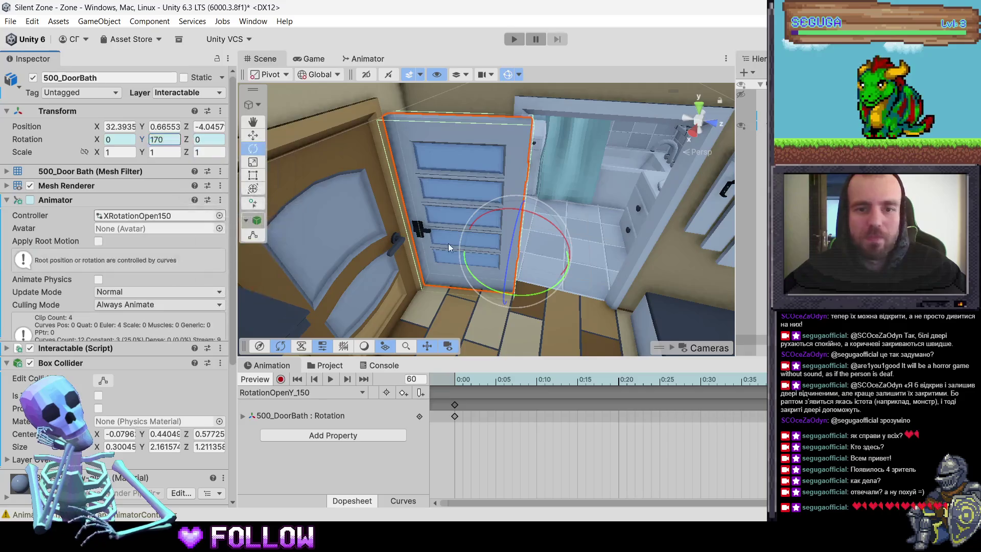
pyautogui.moveTo(486, 218)
pyautogui.mouseDown()
pyautogui.moveTo(379, 262)
pyautogui.moveTo(497, 254)
pyautogui.mouseUp()
pyautogui.scroll(-4, 490, 252)
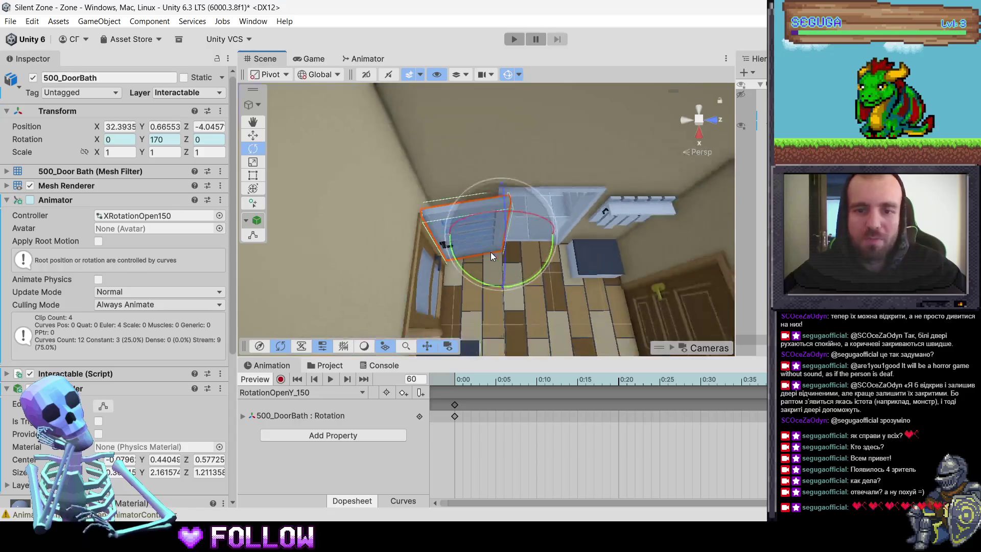
pyautogui.scroll(-2, 487, 250)
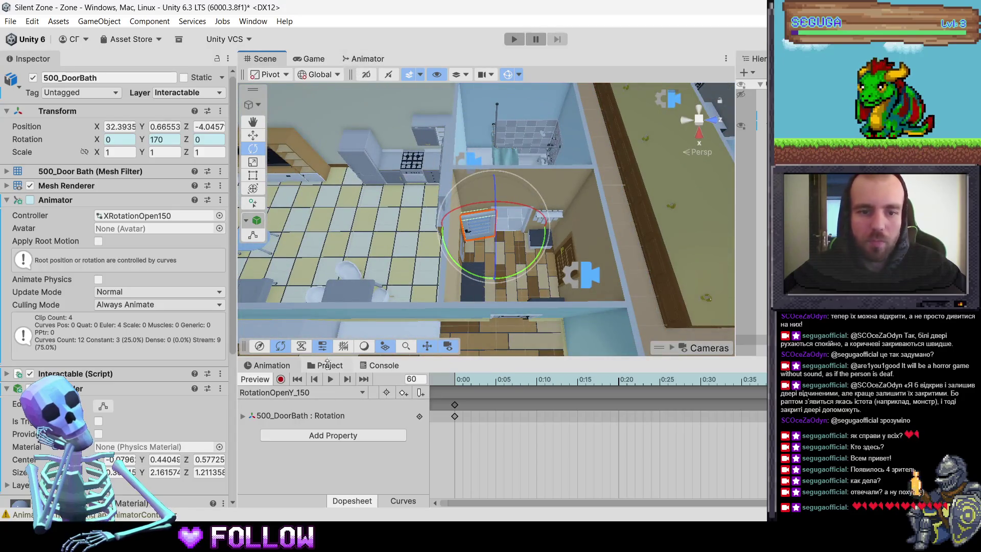
# Step: Rename the RotationOpenY_150 clip in DoorsRotation to RotationOpenY_170
pyautogui.click(324, 365)
pyautogui.click(439, 414)
pyautogui.click(450, 415)
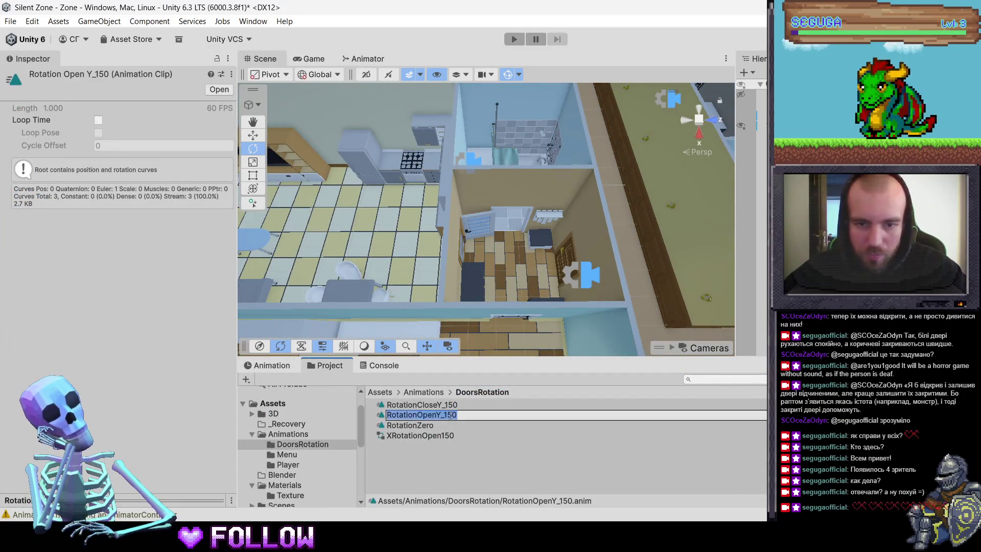
pyautogui.write('170')
pyautogui.click(450, 392)
pyautogui.click(431, 409)
# Step: Rename RotationCloseY_150 to RotationCloseY_170 and the XRotationOpen150 controller to XRotationOpen170
pyautogui.click(432, 405)
pyautogui.click(452, 405)
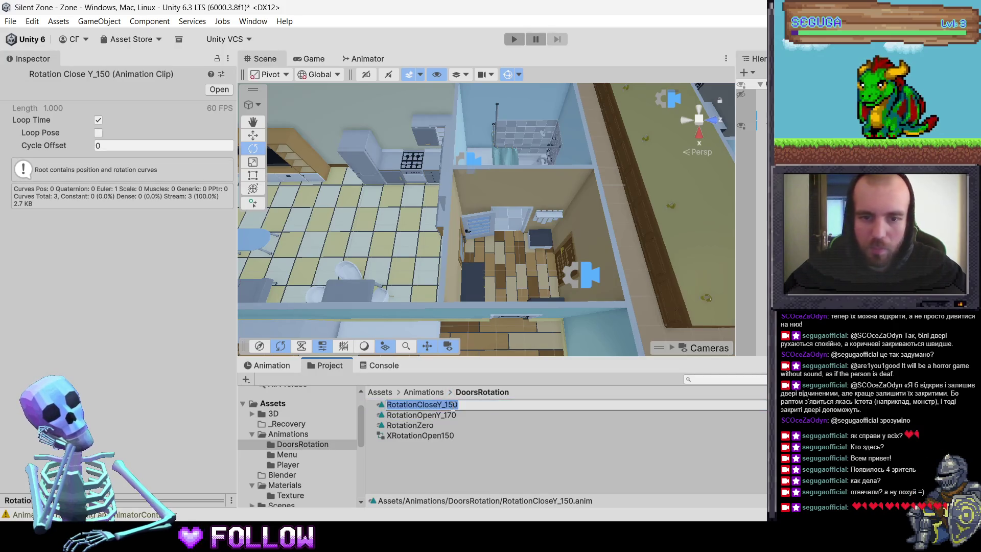
pyautogui.press('BackSpace')
pyautogui.press('BackSpace')
pyautogui.write('70')
pyautogui.press('Return')
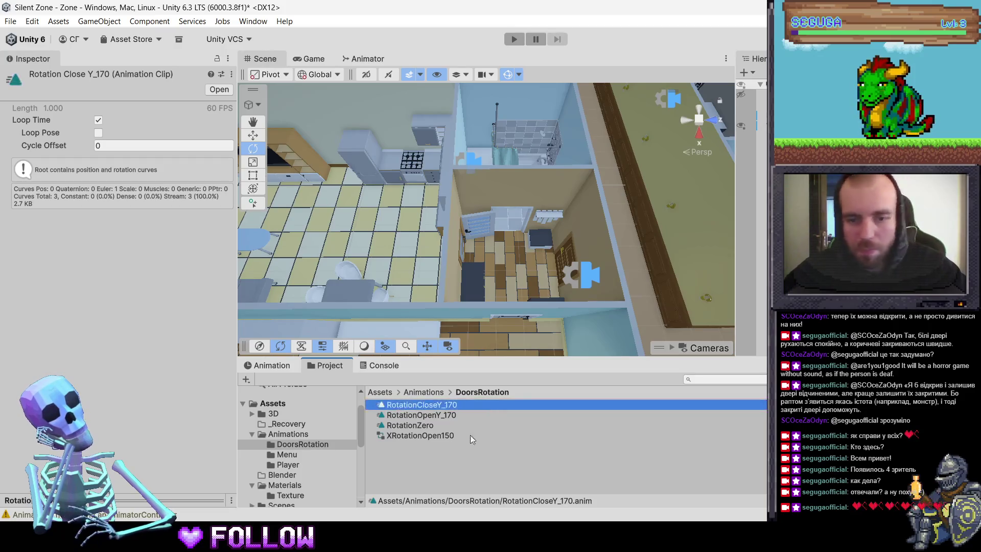
pyautogui.click(459, 438)
pyautogui.click(460, 438)
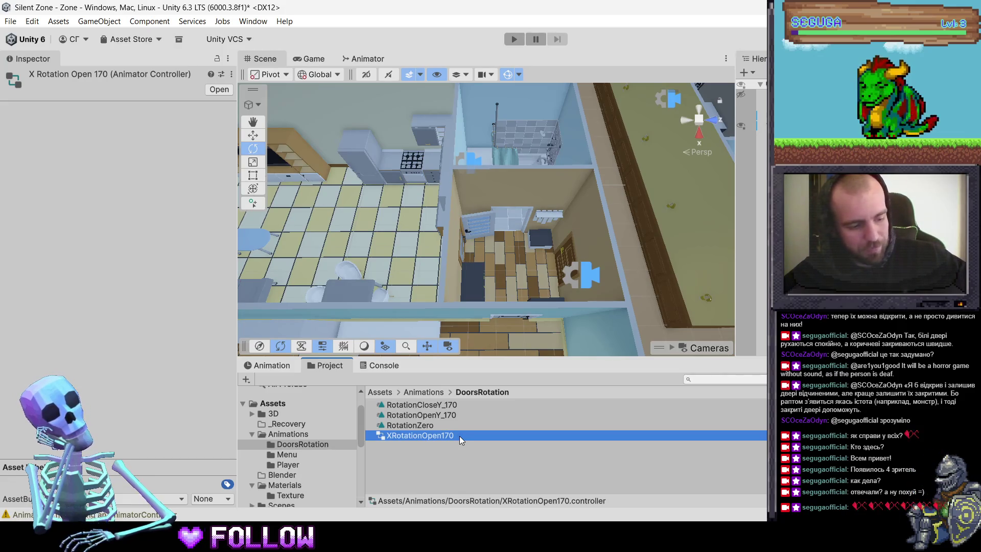
pyautogui.click(129, 372)
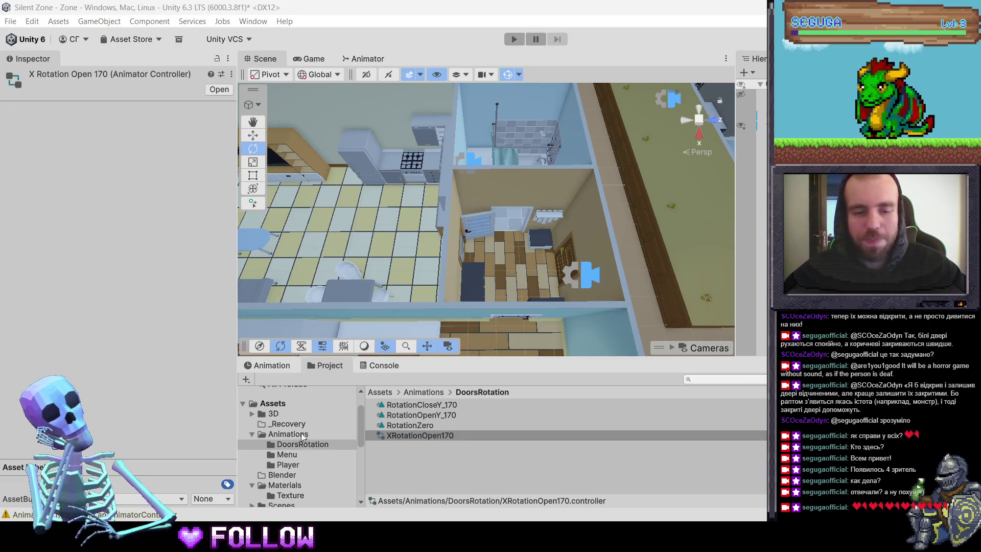
# Step: Create a new folder named Animator inside DoorsRotation
pyautogui.click(361, 473)
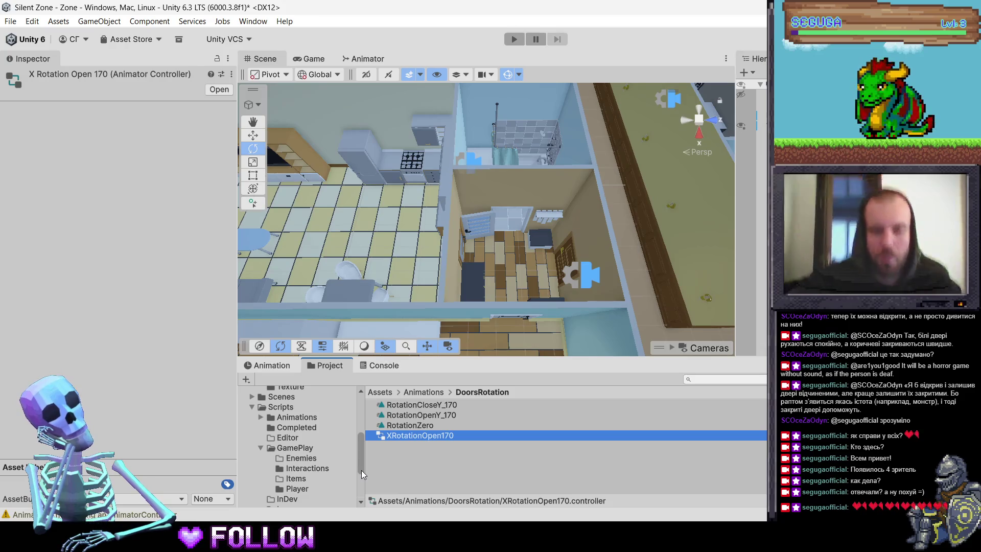
pyautogui.click(445, 456)
pyautogui.rightClick(446, 455)
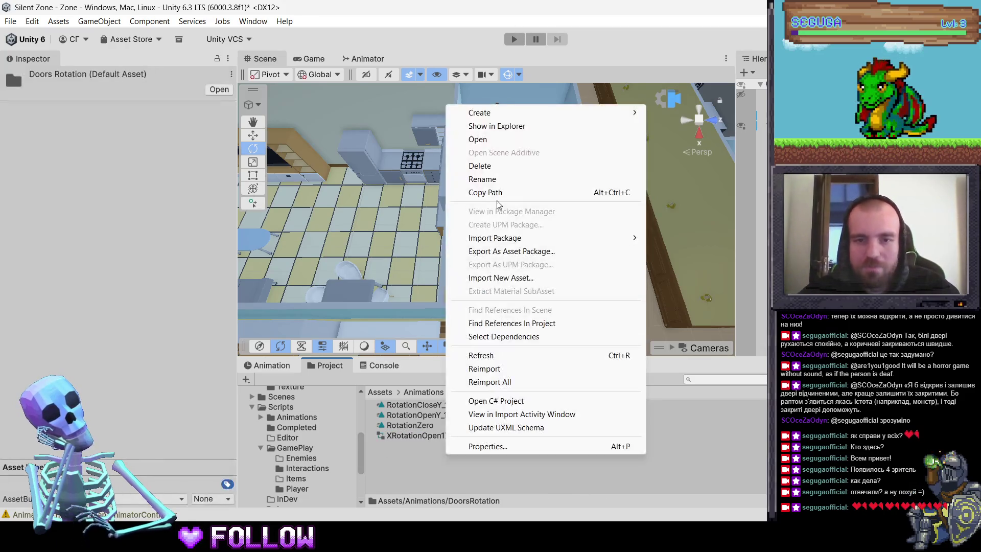
pyautogui.moveTo(512, 113)
pyautogui.click(673, 118)
pyautogui.write('mator')
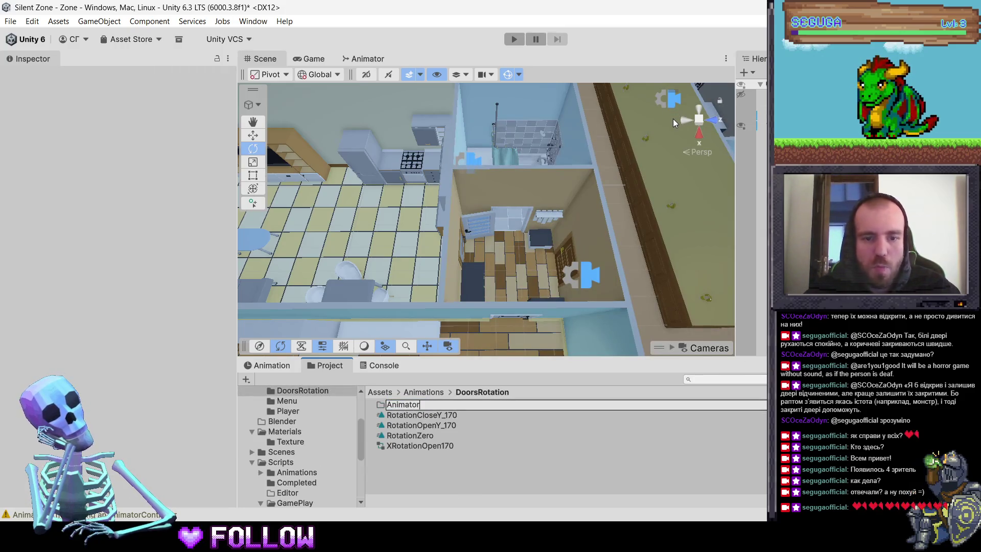
pyautogui.press('Return')
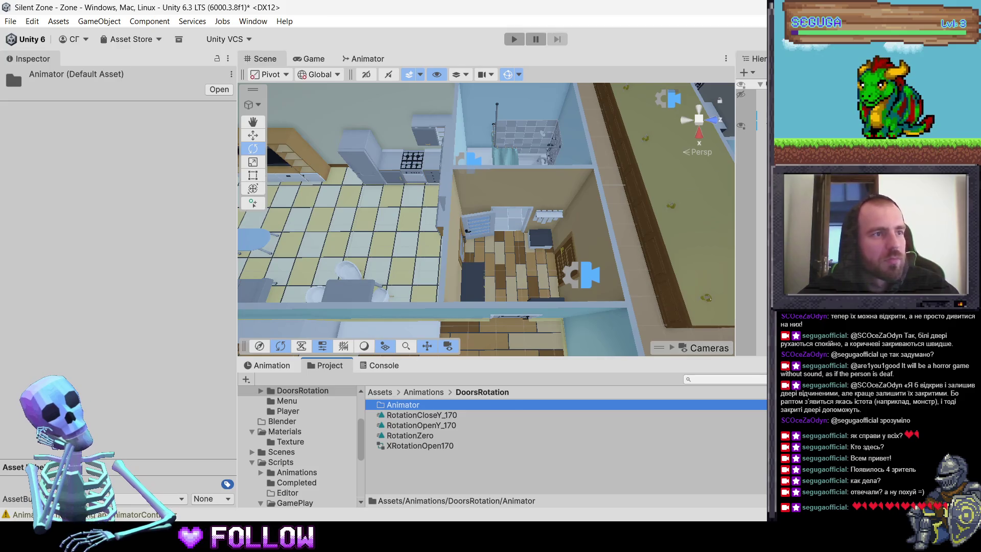
# Step: Move the XRotationOpen170 controller into the Animator folder
pyautogui.moveTo(410, 446); pyautogui.dragTo(403, 406)
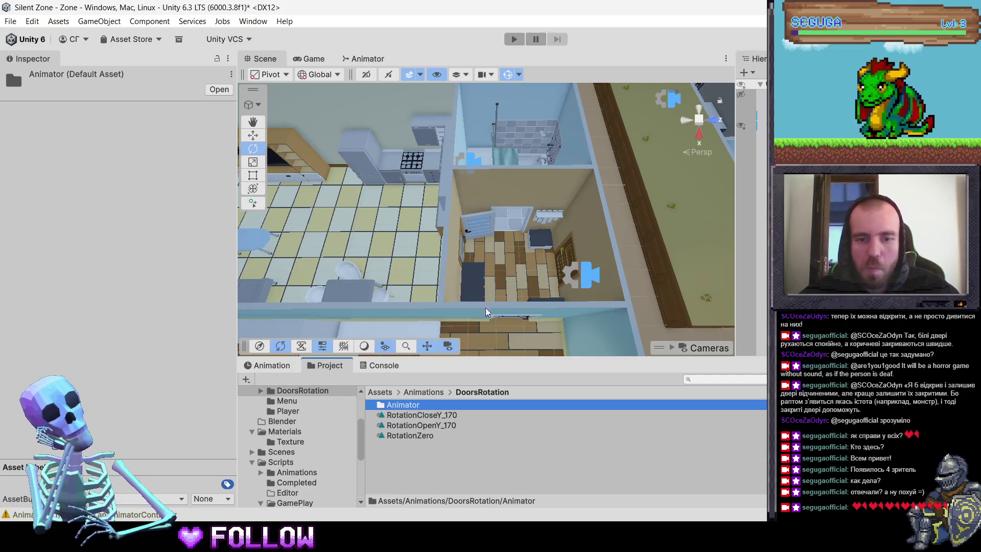
pyautogui.click(488, 321)
pyautogui.scroll(5, 488, 320)
pyautogui.scroll(2, 483, 266)
# Step: Select the 500_DoorRoom entrance door and look around it in the scene
pyautogui.click(510, 240)
pyautogui.scroll(5, 476, 254)
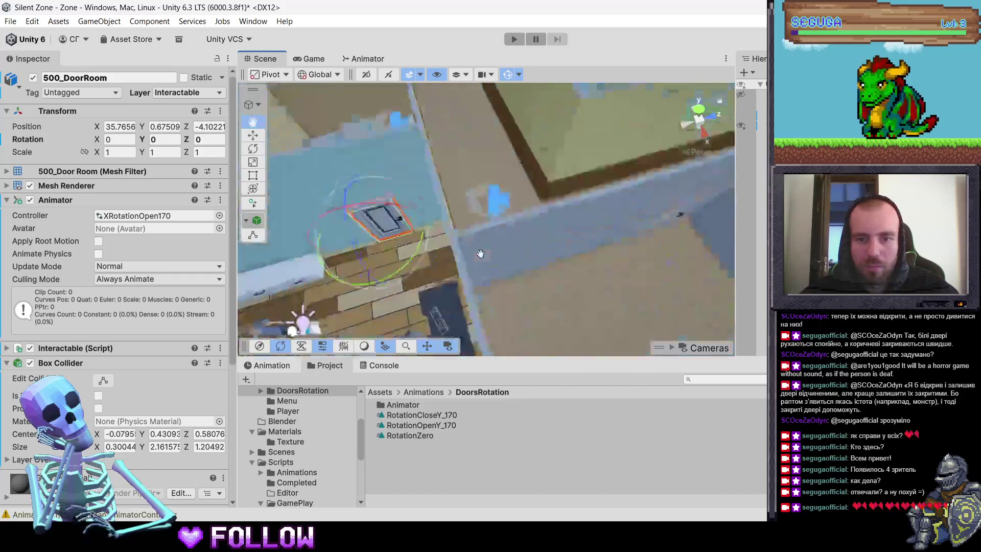
pyautogui.scroll(-5, 476, 254)
pyautogui.moveTo(492, 259)
pyautogui.mouseDown()
pyautogui.moveTo(450, 240)
pyautogui.moveTo(505, 245)
pyautogui.moveTo(456, 300)
pyautogui.moveTo(545, 198)
pyautogui.moveTo(531, 209)
pyautogui.moveTo(511, 194)
pyautogui.moveTo(500, 230)
pyautogui.moveTo(465, 237)
pyautogui.mouseUp()
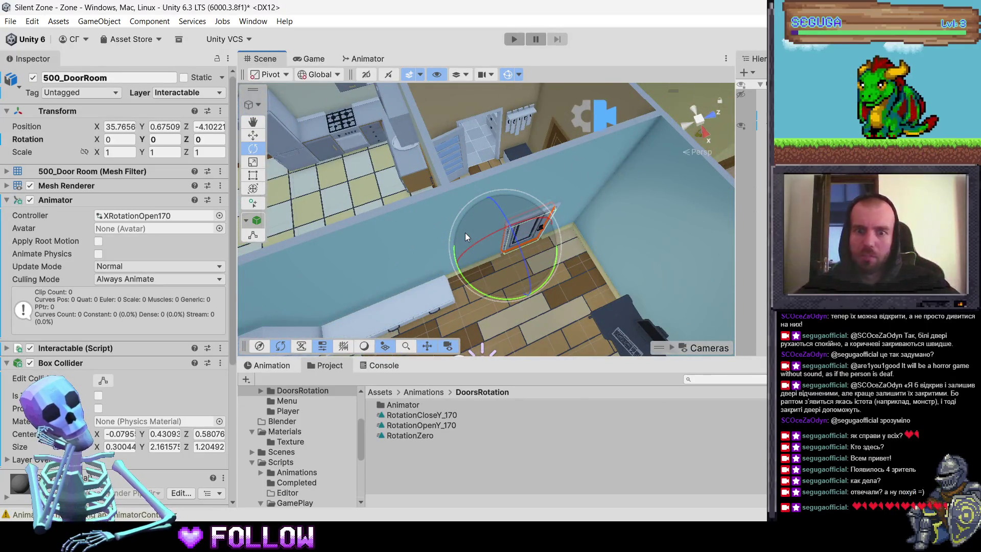
pyautogui.moveTo(433, 244)
pyautogui.mouseDown()
pyautogui.moveTo(417, 229)
pyautogui.moveTo(444, 206)
pyautogui.moveTo(490, 203)
pyautogui.mouseUp()
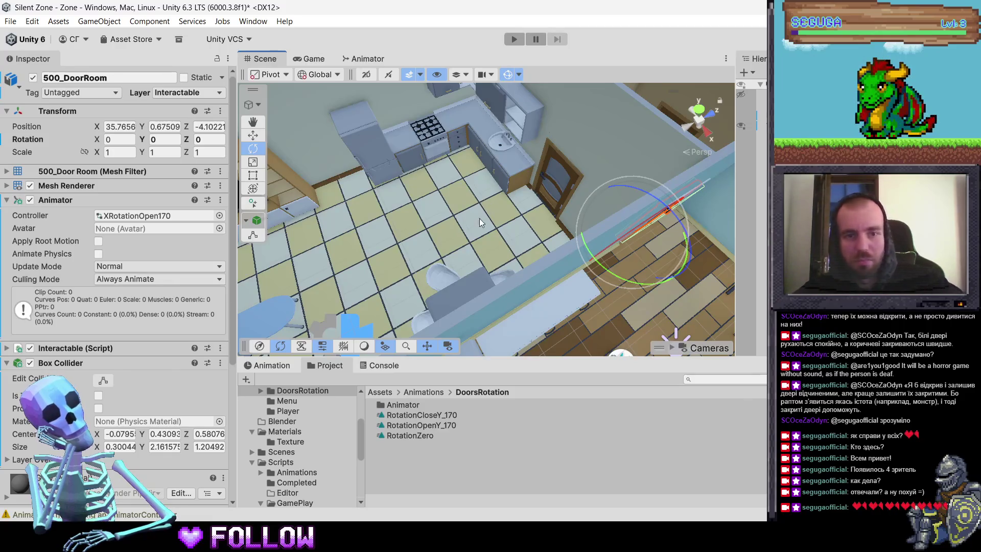
pyautogui.moveTo(541, 201); pyautogui.dragTo(437, 171)
pyautogui.click(406, 257)
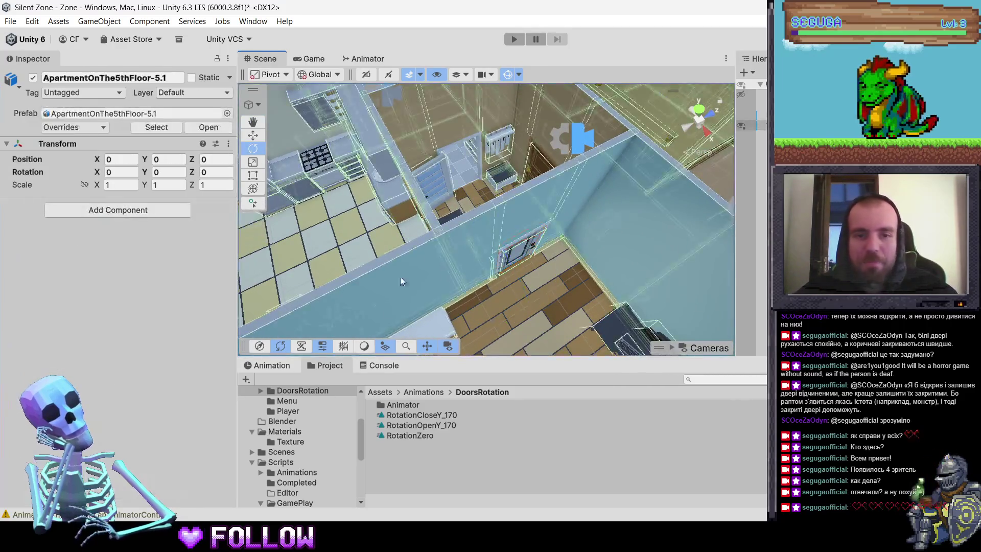
# Step: Preview the RotationZero clip on 500_DoorBath and set its Y rotation to 0
pyautogui.click(455, 192)
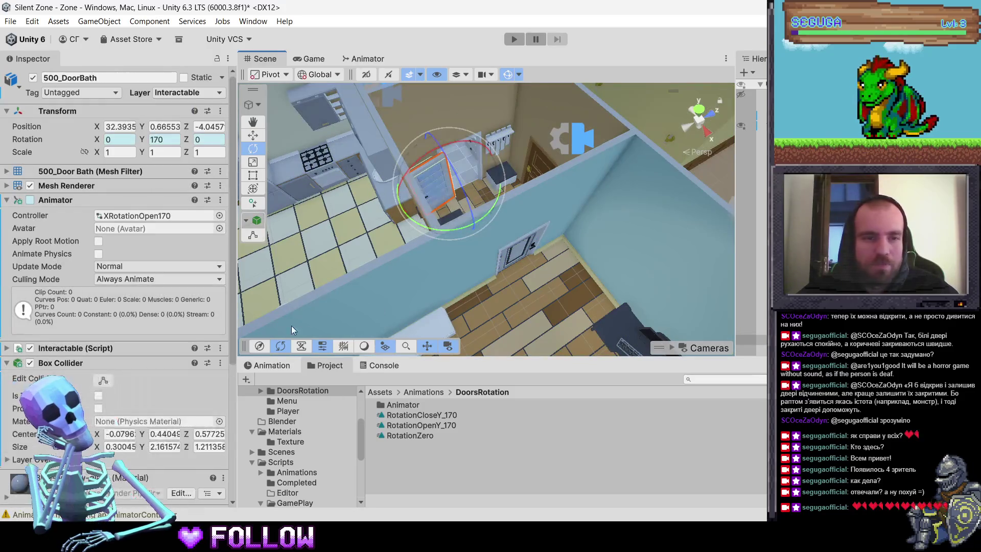
pyautogui.click(272, 365)
pyautogui.click(306, 392)
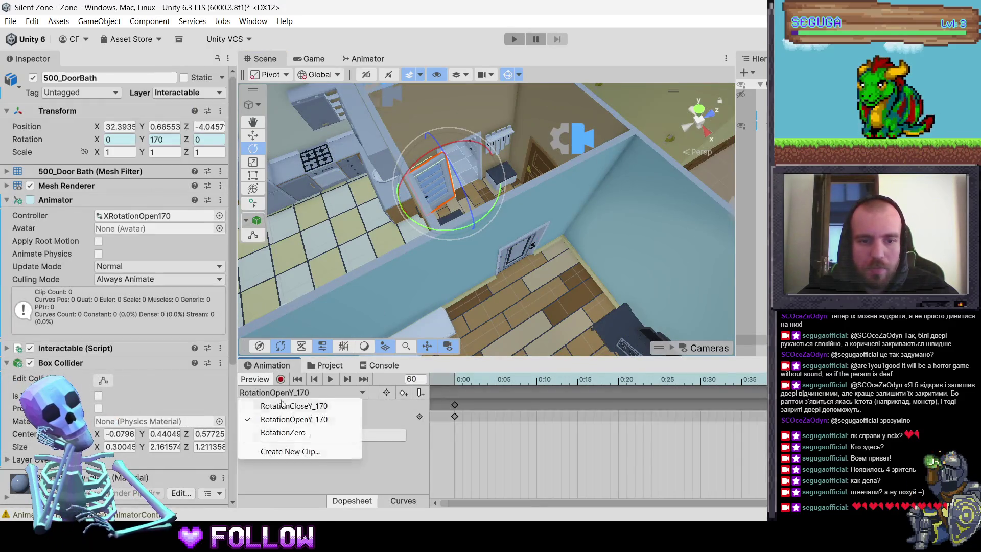
pyautogui.click(306, 437)
pyautogui.moveTo(495, 250)
pyautogui.mouseDown()
pyautogui.moveTo(547, 280)
pyautogui.moveTo(514, 305)
pyautogui.moveTo(470, 260)
pyautogui.moveTo(477, 219)
pyautogui.moveTo(467, 195)
pyautogui.mouseUp()
pyautogui.press('e')
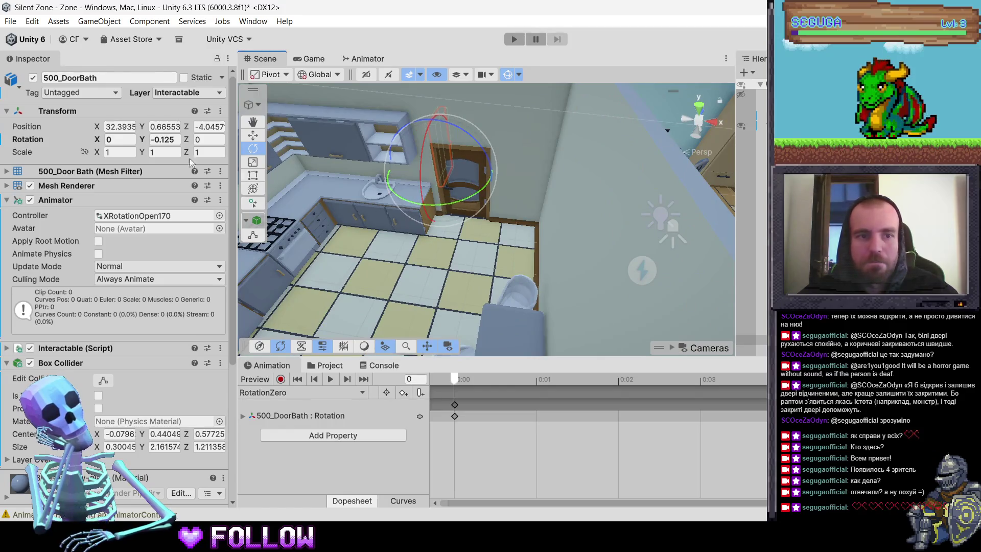
pyautogui.click(153, 138)
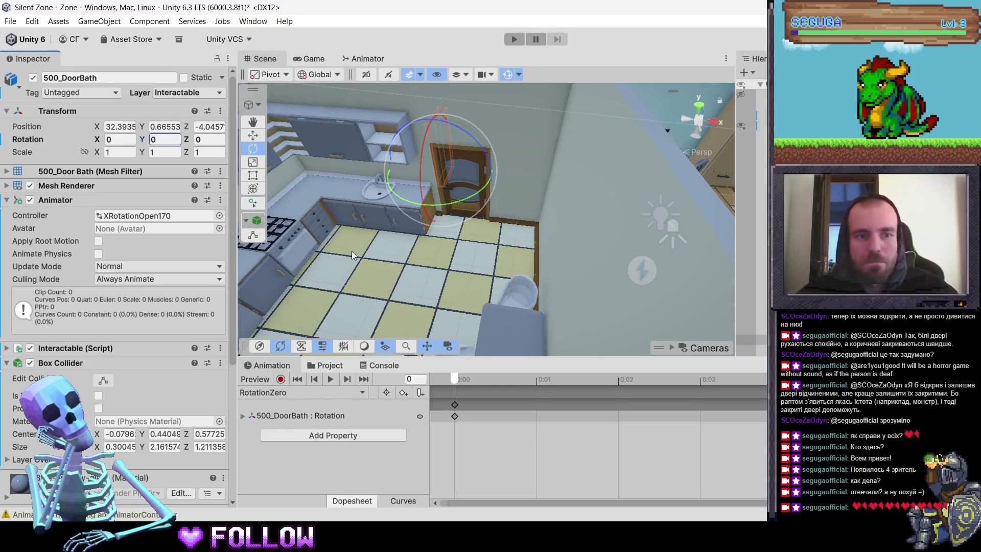
pyautogui.click(479, 193)
# Step: Create a new animation clip for 500_DoorKitchen named RotationOpenZ_ in DoorsRotation
pyautogui.click(477, 194)
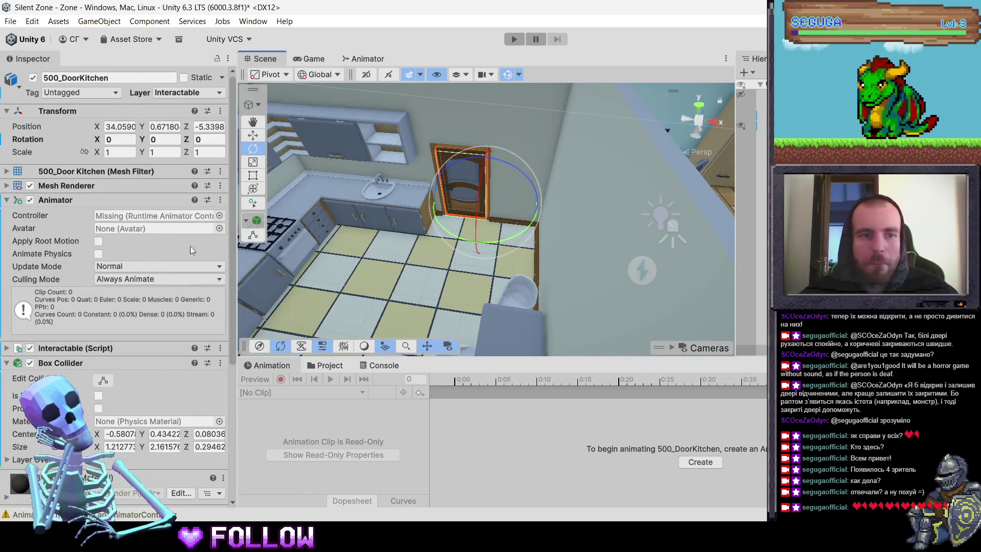
pyautogui.click(699, 461)
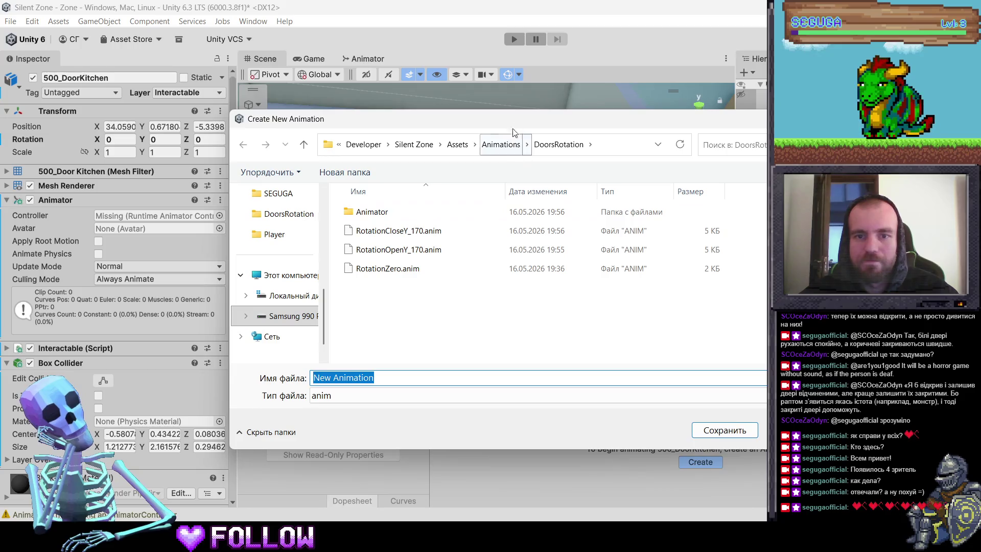
pyautogui.moveTo(513, 121)
pyautogui.mouseDown()
pyautogui.moveTo(514, 208)
pyautogui.moveTo(487, 96)
pyautogui.mouseUp()
pyautogui.write('z')
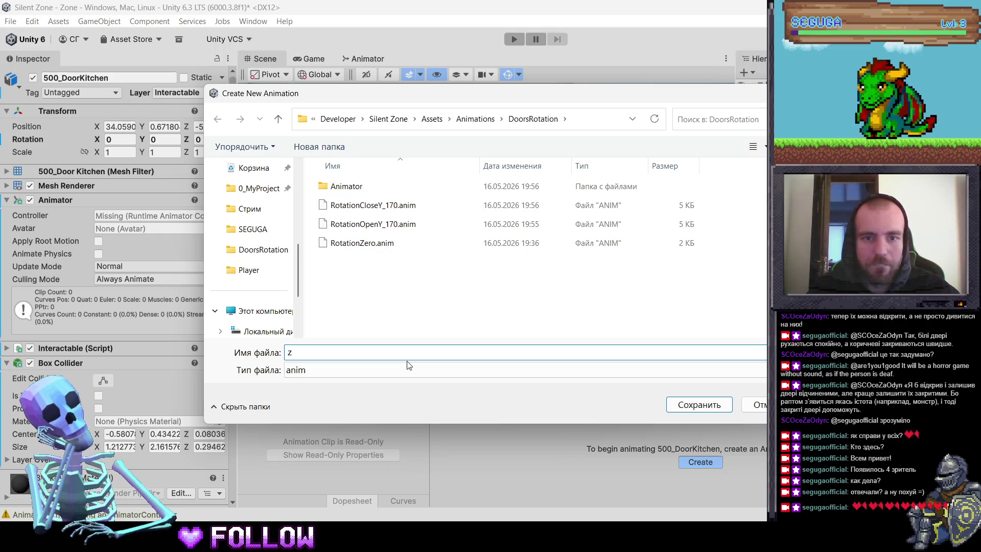
pyautogui.write('rOTA')
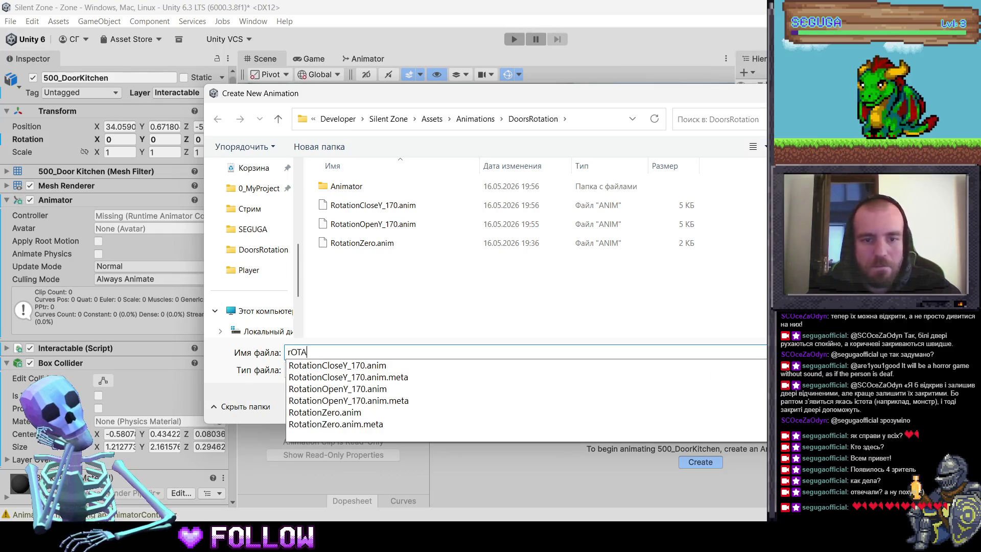
pyautogui.press('BackSpace')
pyautogui.press('BackSpace')
pyautogui.write('Rotation')
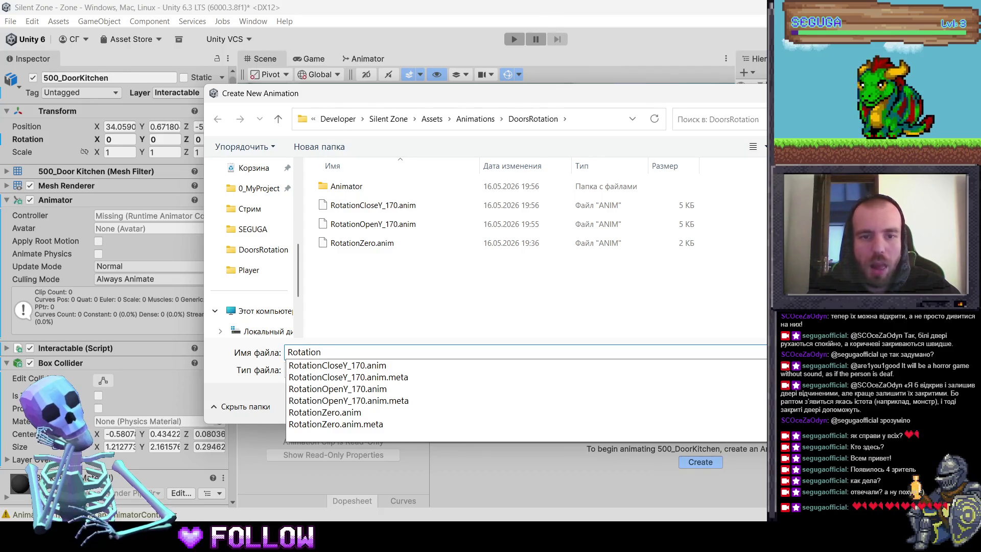
pyautogui.write('OpenZ_')
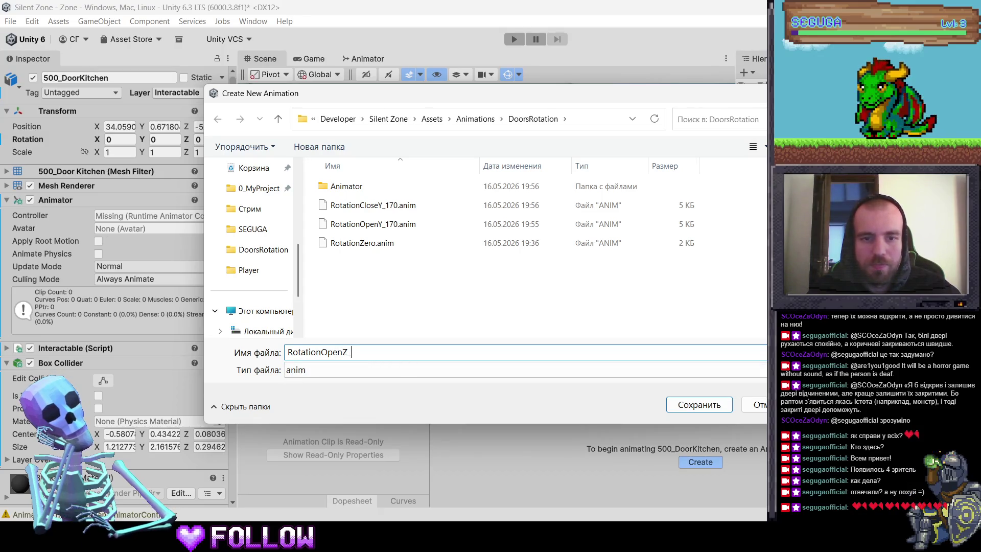
pyautogui.press('Return')
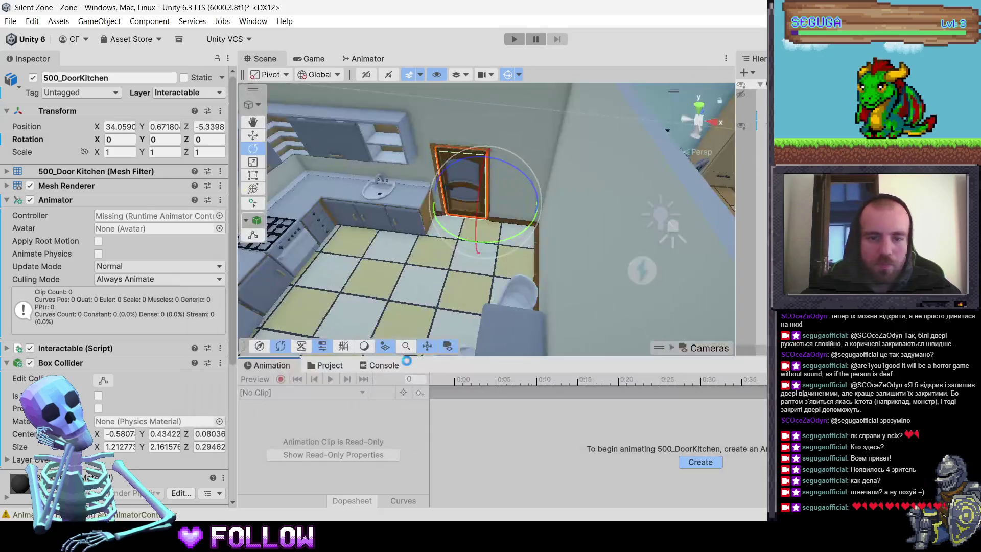
# Step: Rename the 500_DoorKitchen controller asset to RotationCloseZ_
pyautogui.click(329, 365)
pyautogui.click(416, 415)
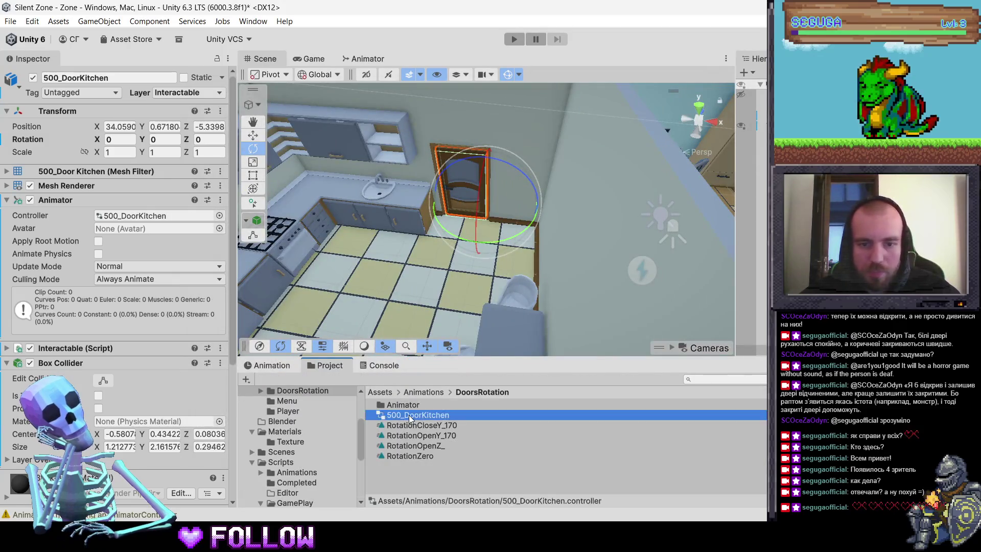
pyautogui.click(416, 415)
pyautogui.write('Rotation')
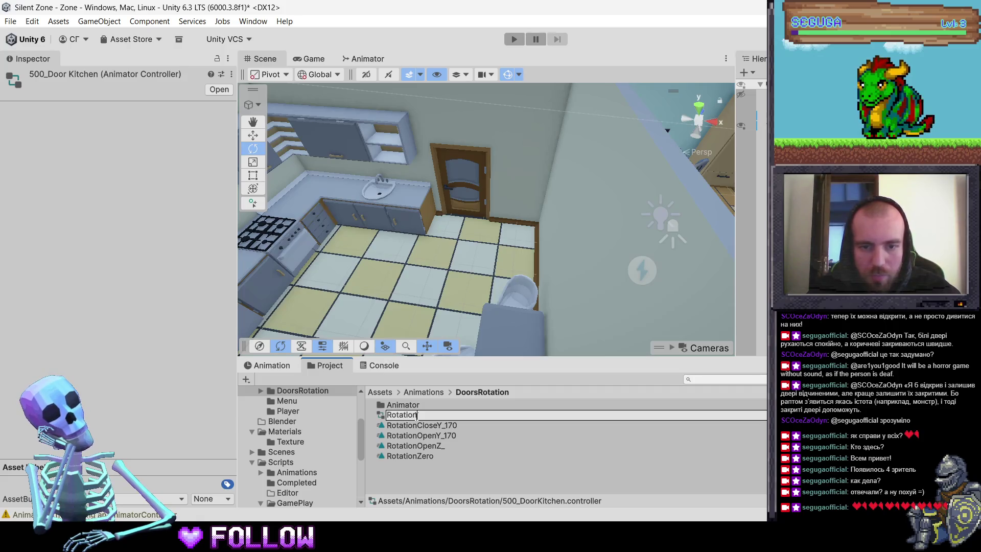
pyautogui.write('Zero')
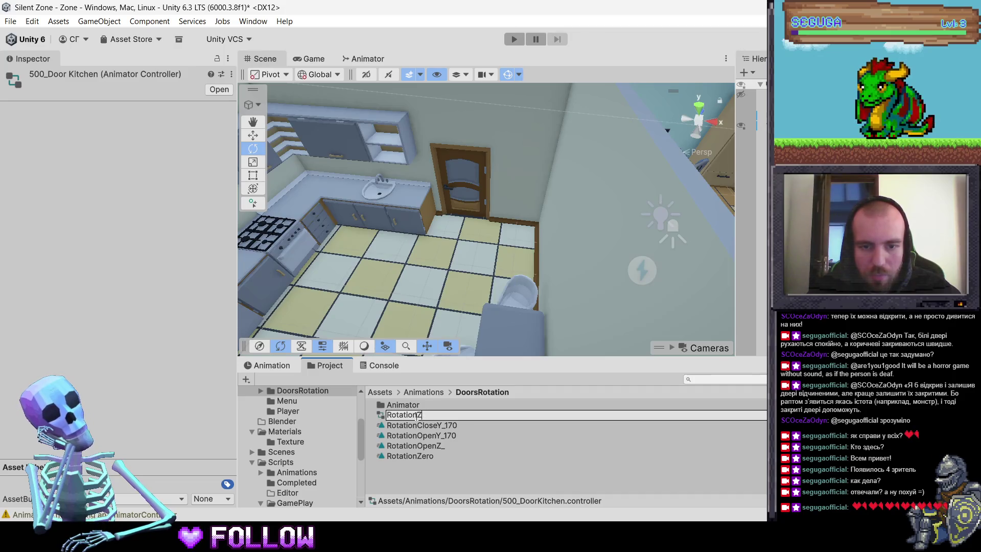
pyautogui.press('BackSpace')
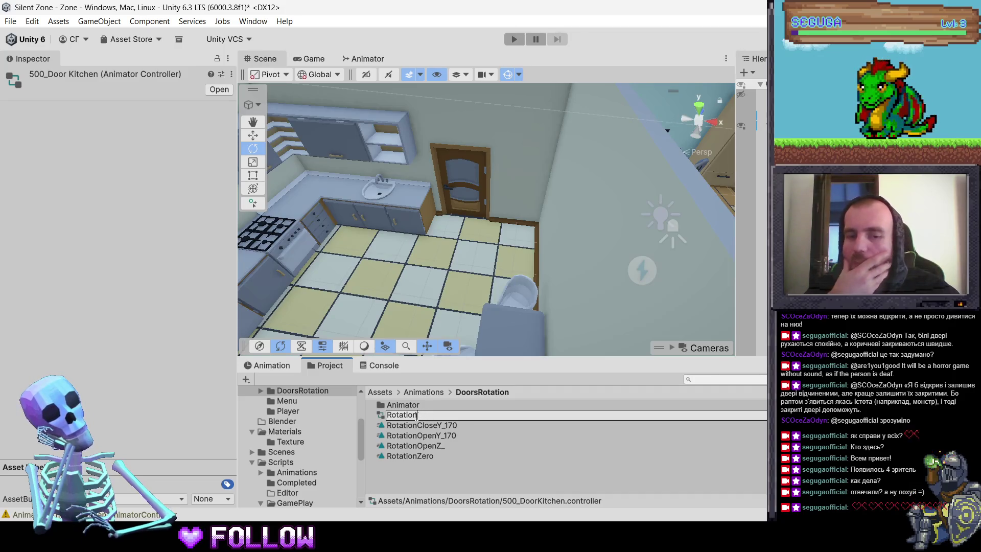
pyautogui.write('CloseZ_')
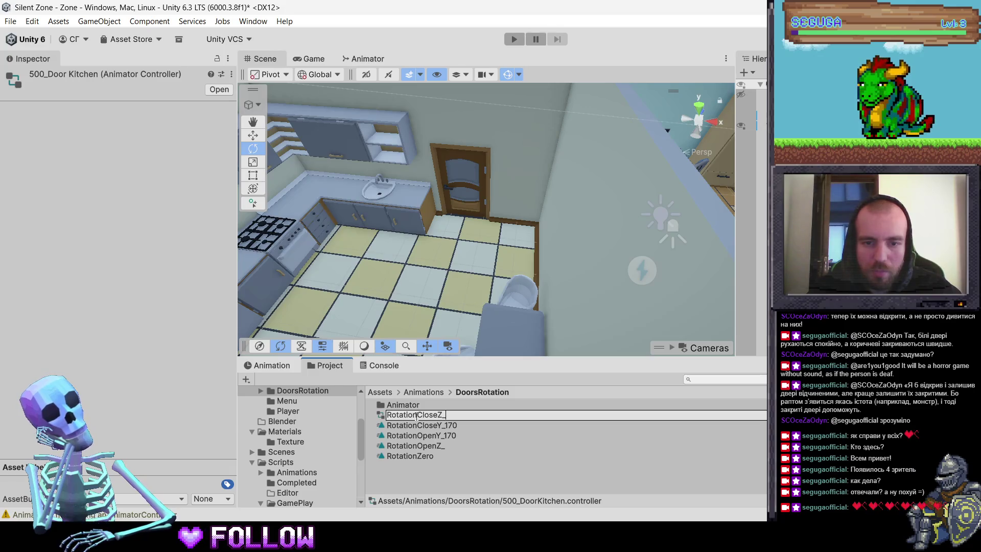
pyautogui.press('Return')
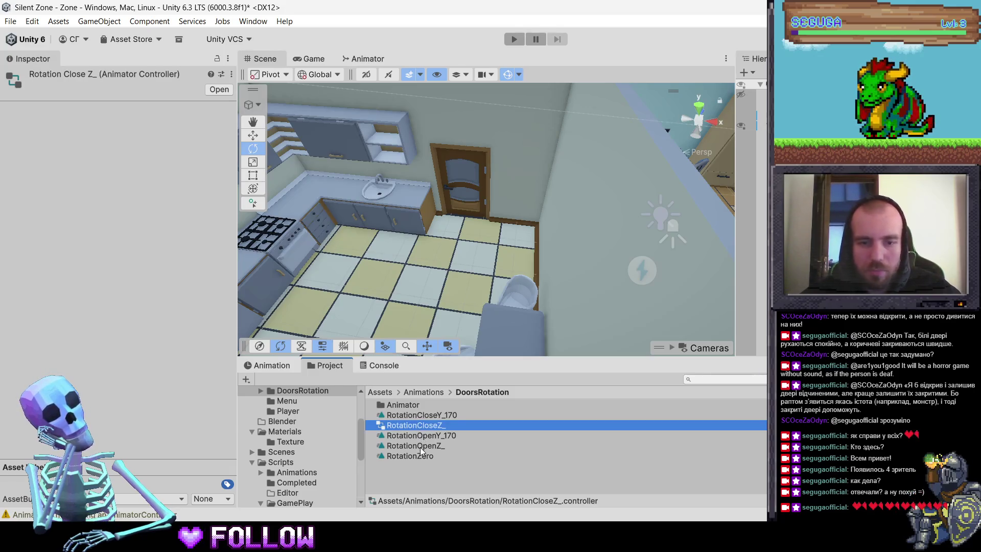
# Step: Edit the RotationOpenZ_ clip on the kitchen door with keyframe recording on
pyautogui.click(419, 447)
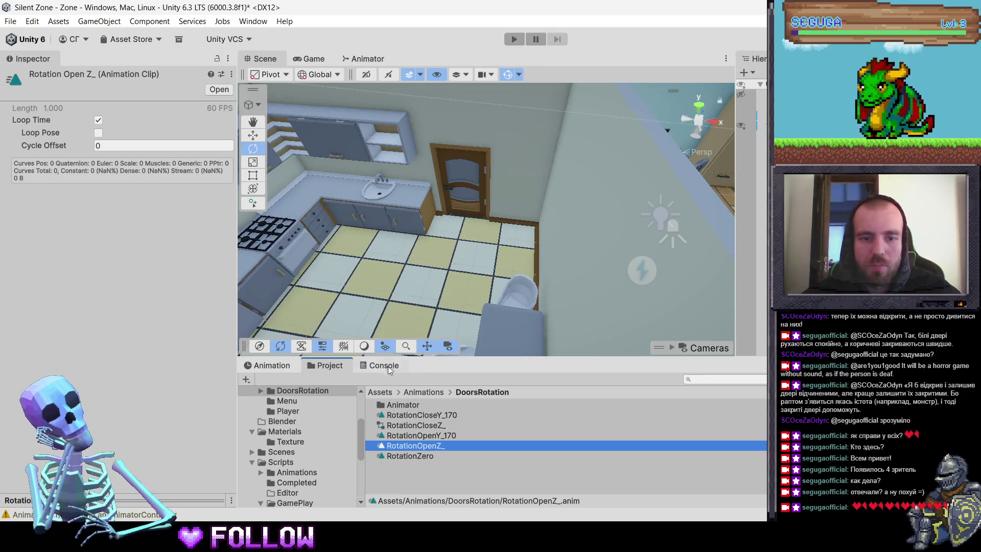
pyautogui.click(280, 368)
pyautogui.click(286, 392)
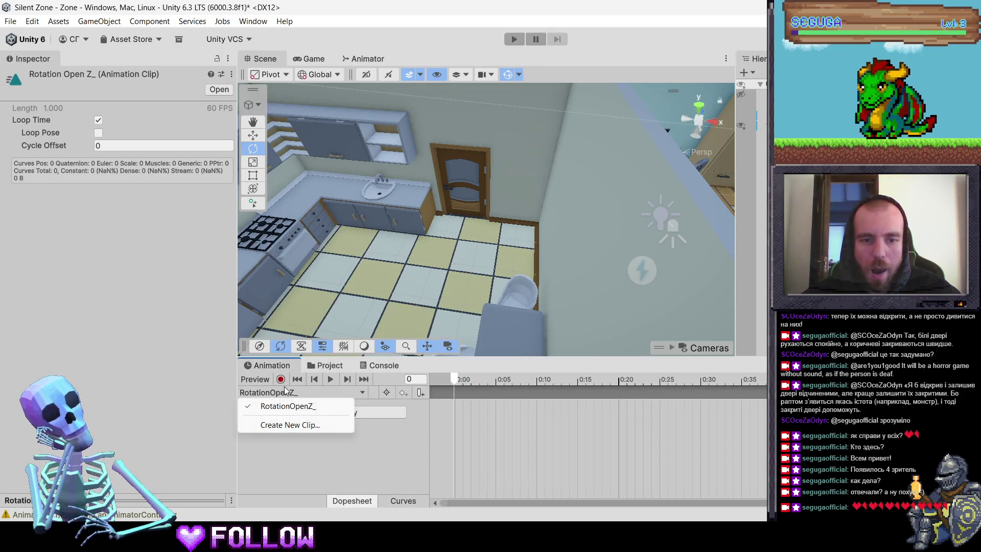
pyautogui.click(314, 409)
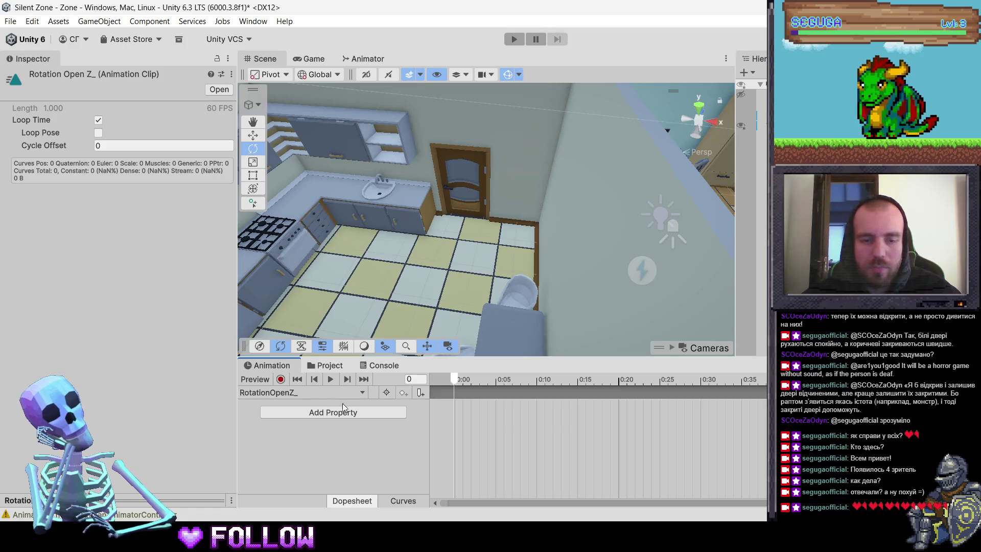
pyautogui.click(468, 198)
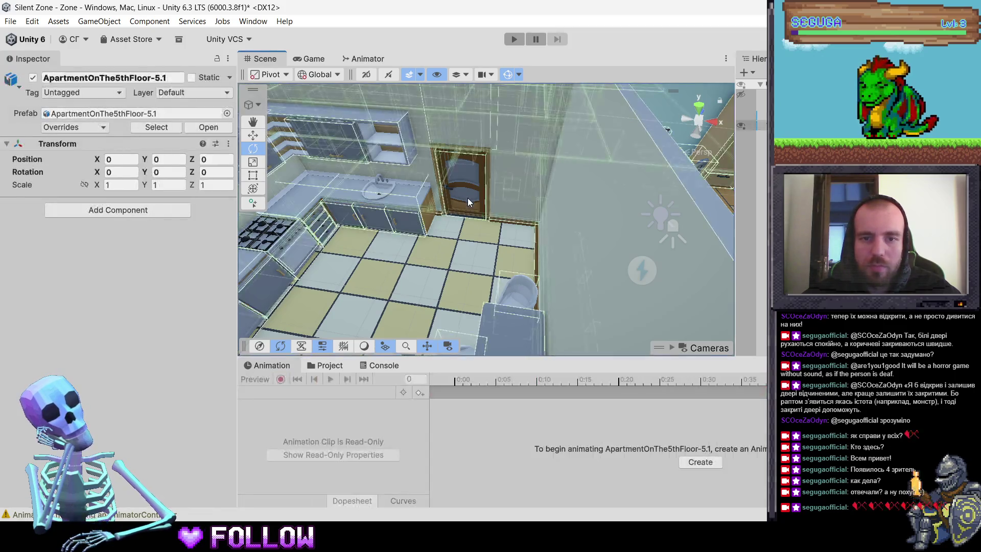
pyautogui.click(467, 198)
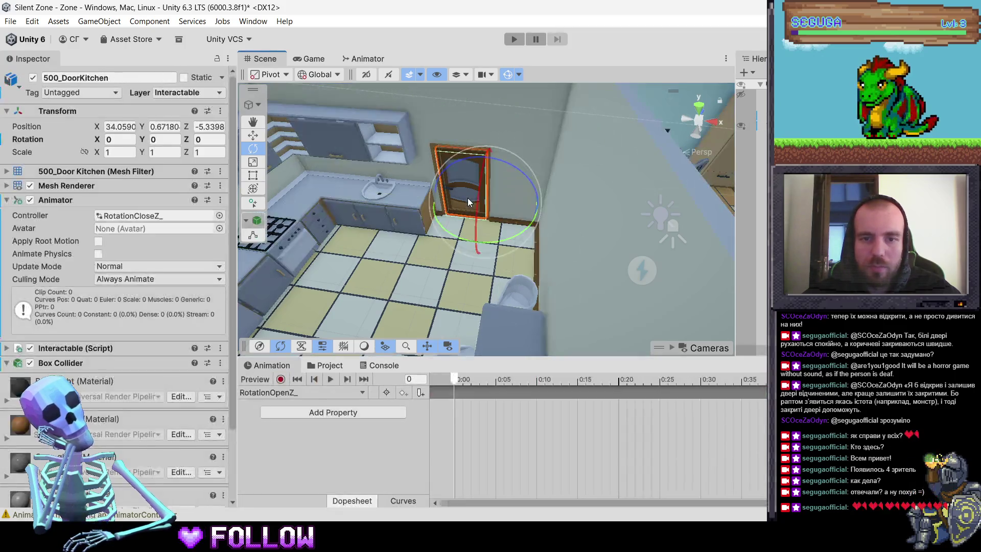
pyautogui.click(280, 379)
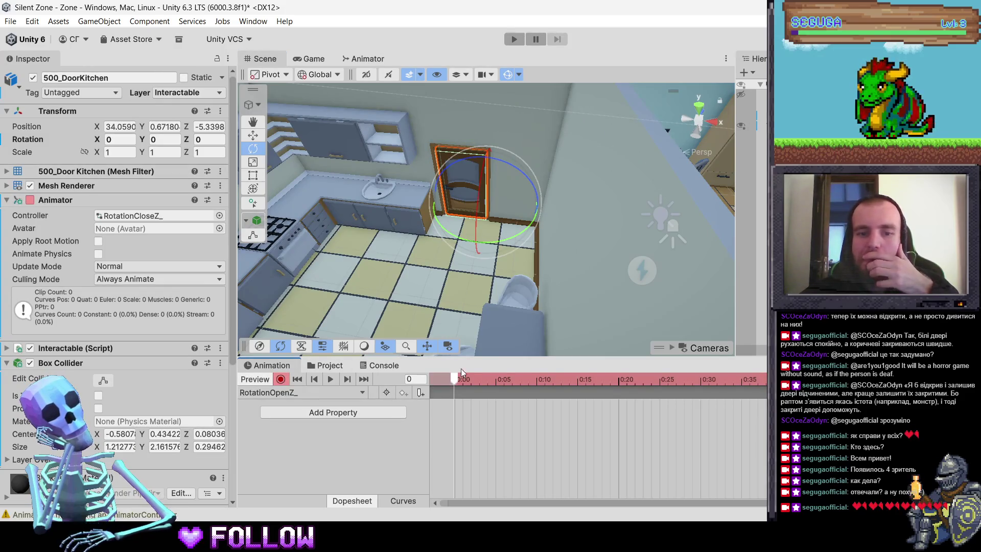
# Step: Add a rotation keyframe at frame 0 and move the timeline to frame 60
pyautogui.rightClick(97, 141)
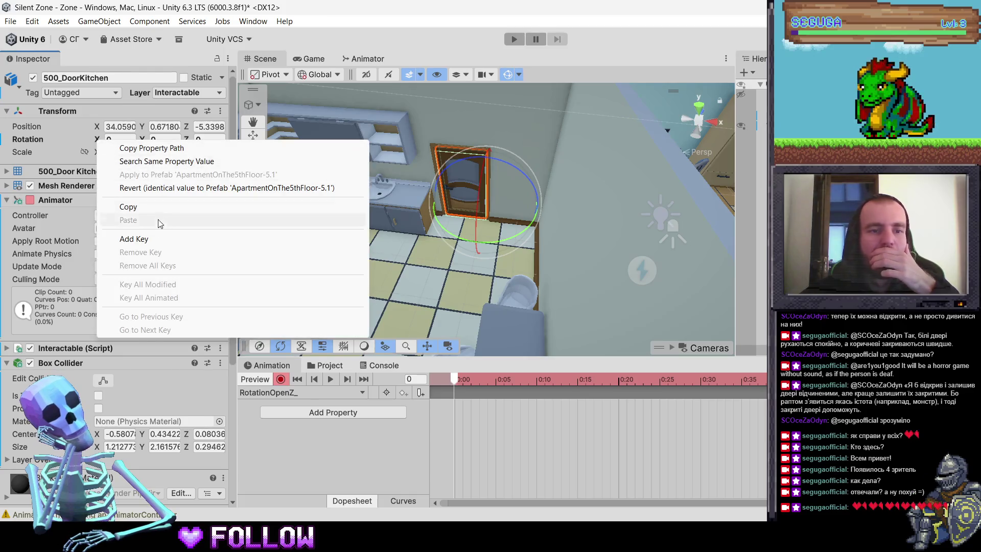
pyautogui.click(158, 238)
pyautogui.click(408, 378)
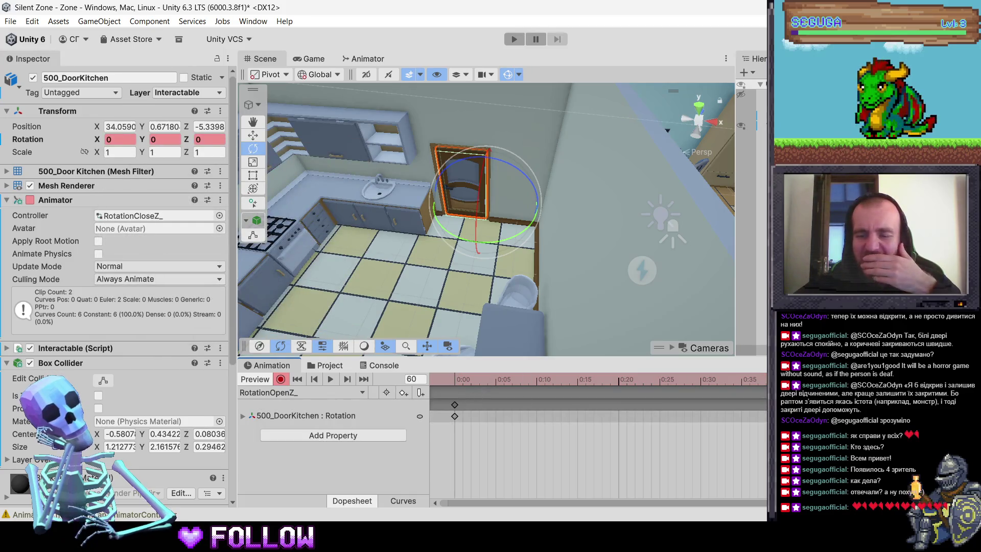
pyautogui.write('60')
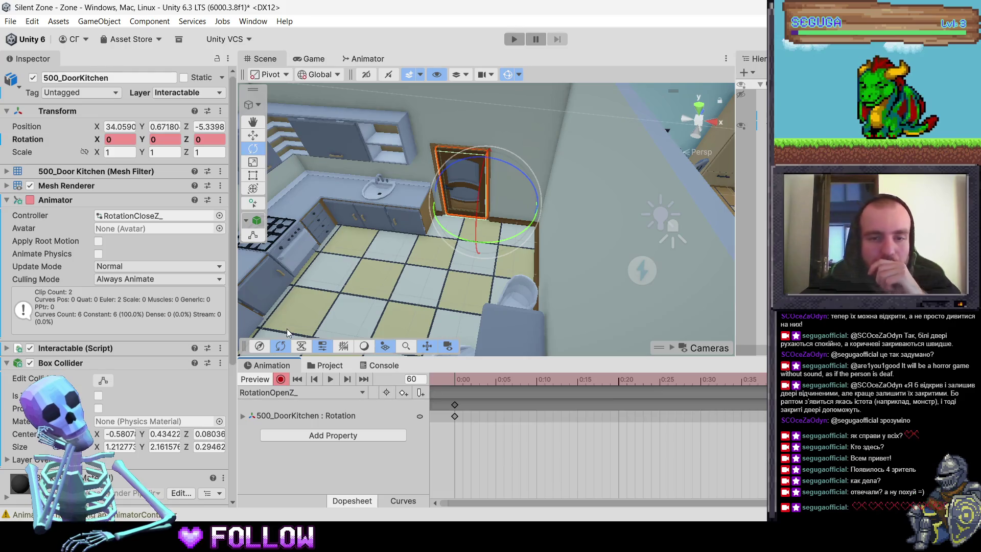
# Step: Key the kitchen door's Y rotation at -150 on frame 60
pyautogui.moveTo(456, 240)
pyautogui.mouseDown()
pyautogui.moveTo(511, 245)
pyautogui.moveTo(690, 214)
pyautogui.mouseUp()
pyautogui.click(165, 139)
pyautogui.write('-170')
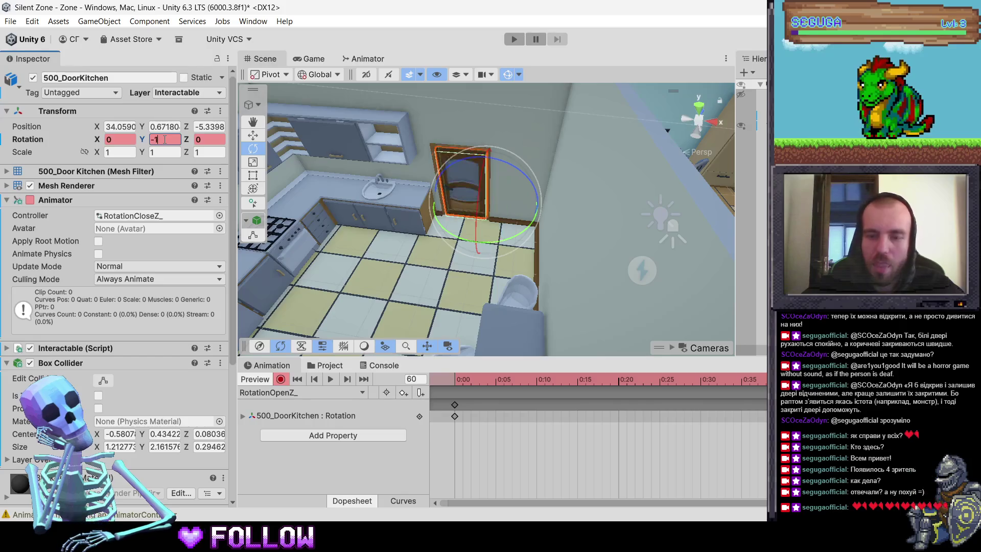
pyautogui.moveTo(515, 137)
pyautogui.mouseDown()
pyautogui.moveTo(606, 192)
pyautogui.moveTo(336, 194)
pyautogui.mouseUp()
pyautogui.click(159, 141)
pyautogui.write('-150')
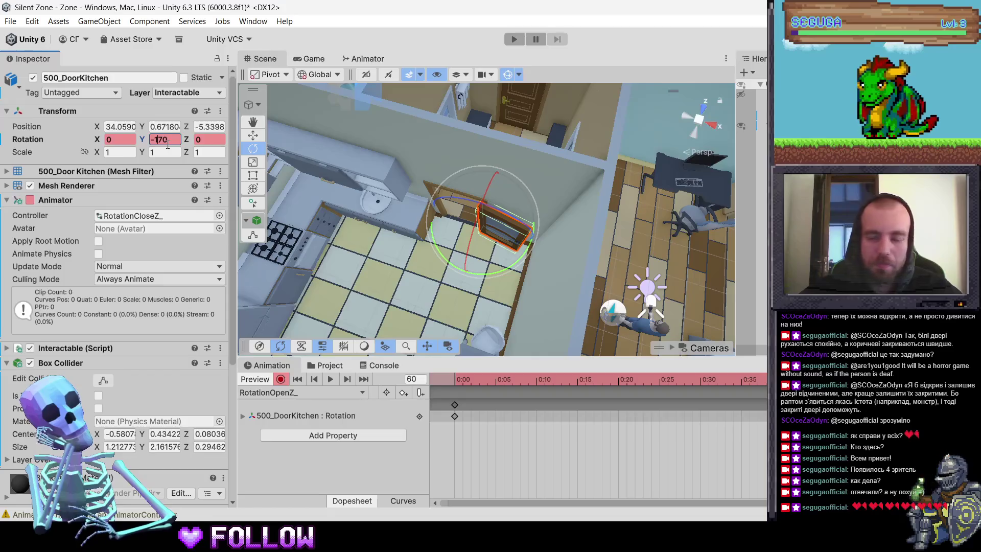
pyautogui.press('Return')
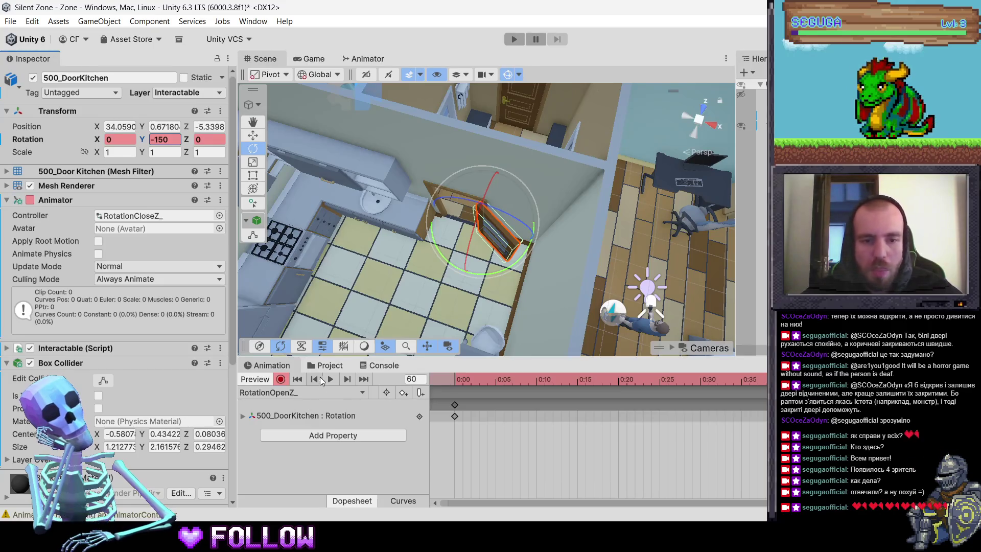
pyautogui.click(306, 392)
pyautogui.click(296, 424)
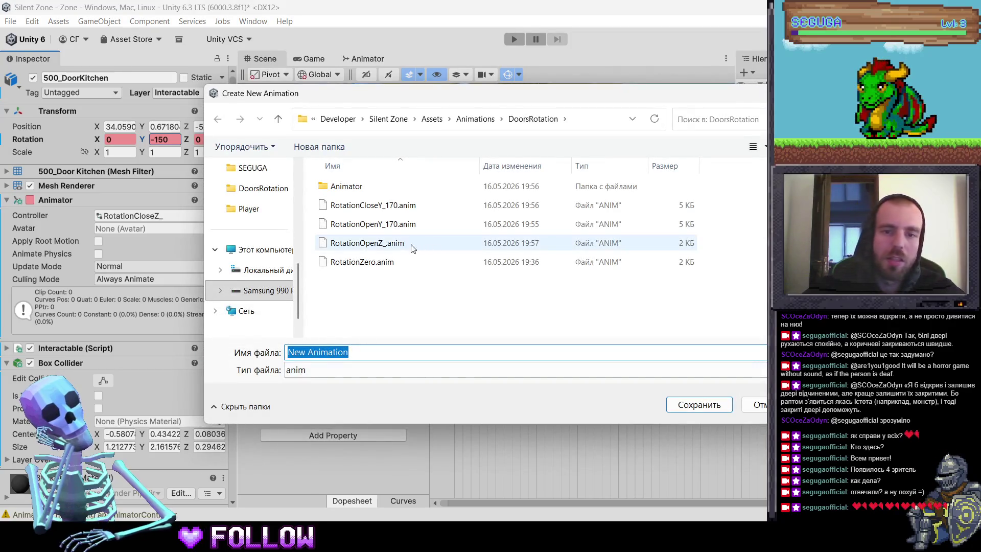
# Step: Save the new clip as RotationCloseZ_ in DoorsRotation
pyautogui.click(413, 248)
pyautogui.click(343, 352)
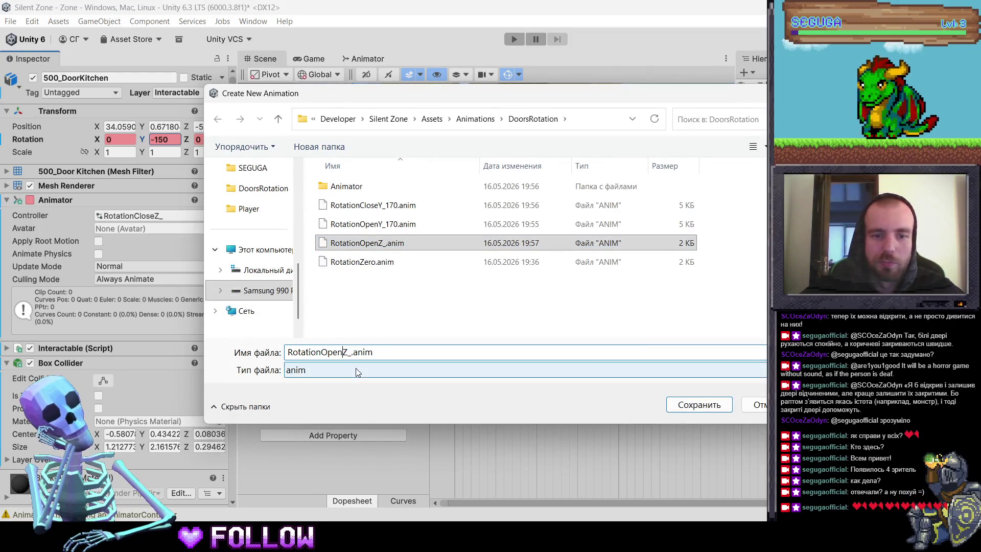
pyautogui.press('BackSpace')
pyautogui.press('BackSpace')
pyautogui.press('BackSpace')
pyautogui.write('Close')
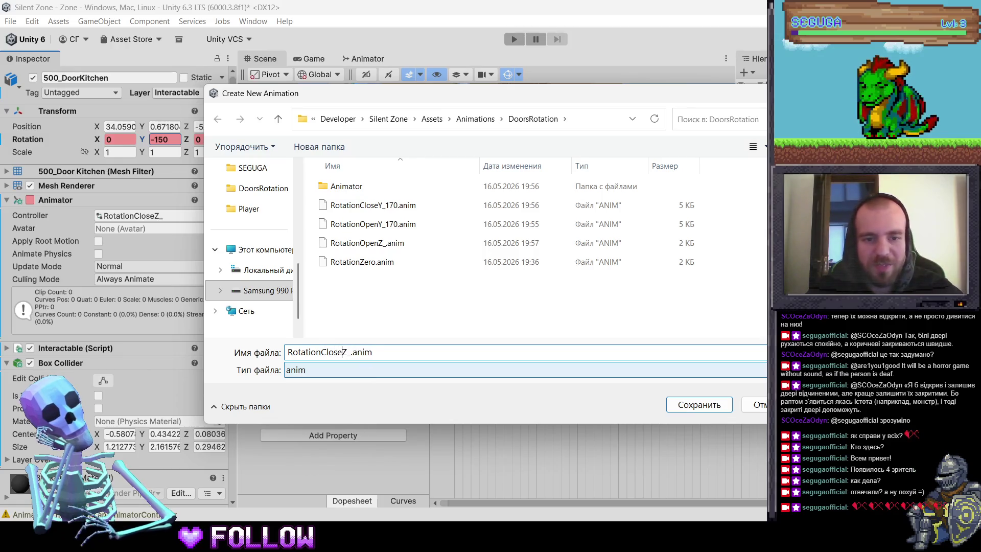
pyautogui.press('Return')
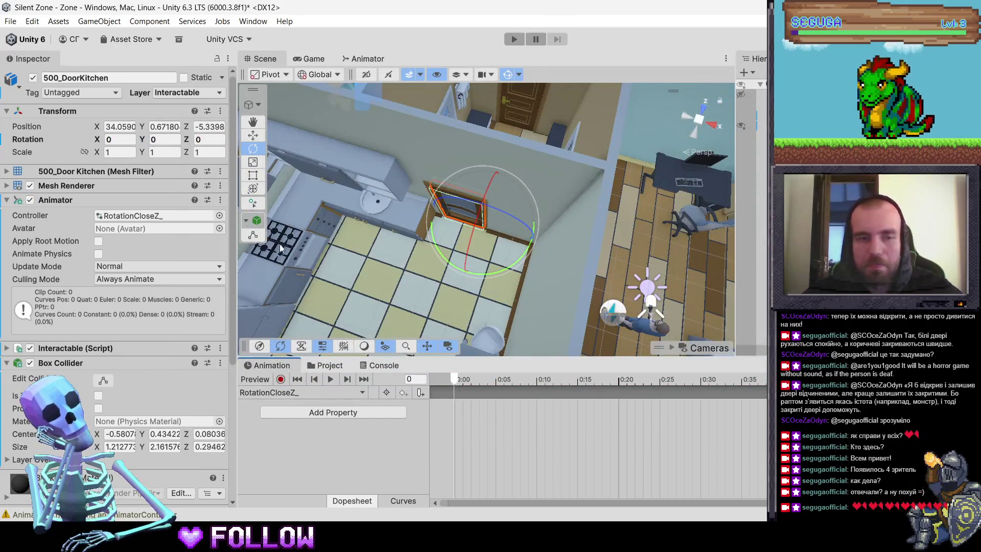
# Step: Record Y rotation 150 at frame 0 and 0 at frame 60, then stop recording
pyautogui.click(281, 378)
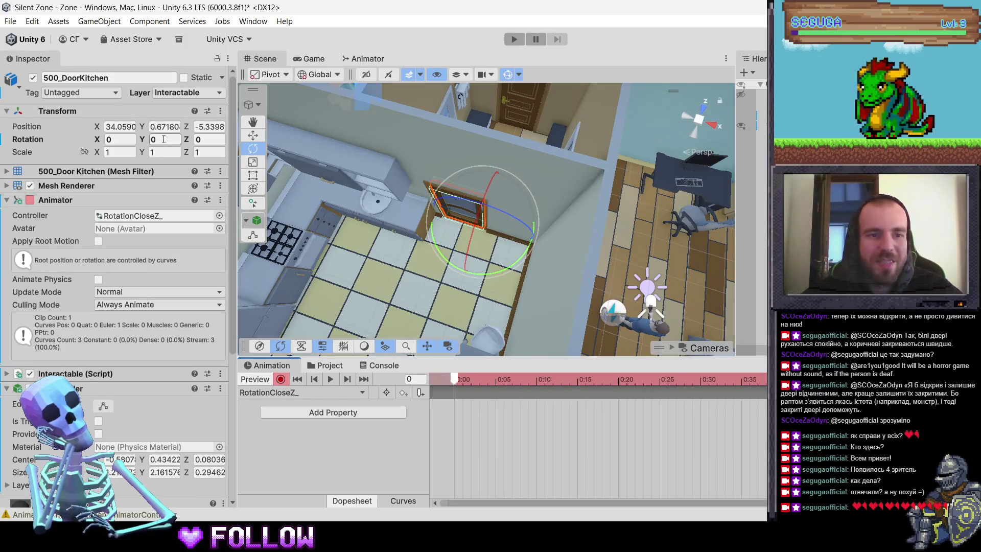
pyautogui.write('150')
pyautogui.press('Return')
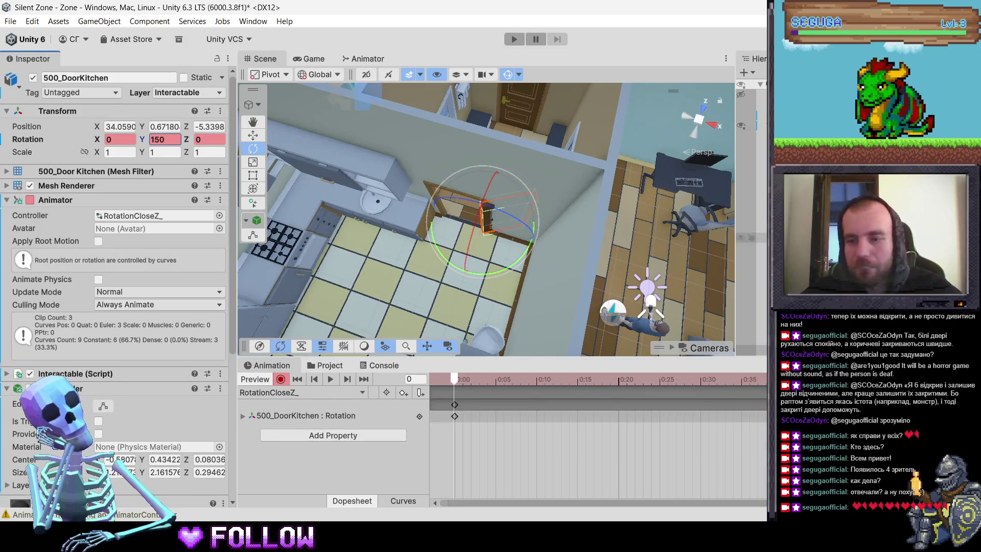
pyautogui.click(415, 379)
pyautogui.write('60')
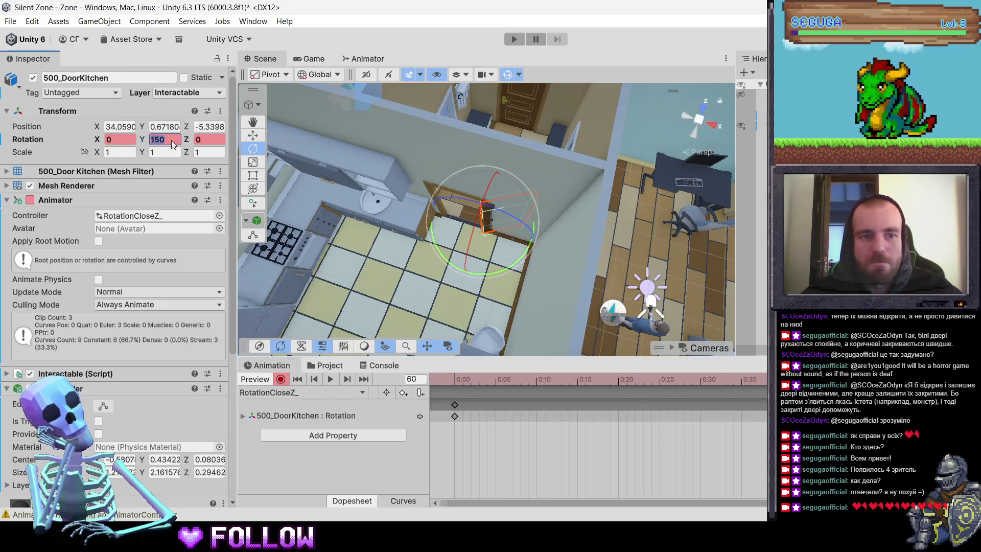
pyautogui.write('0')
pyautogui.press('Return')
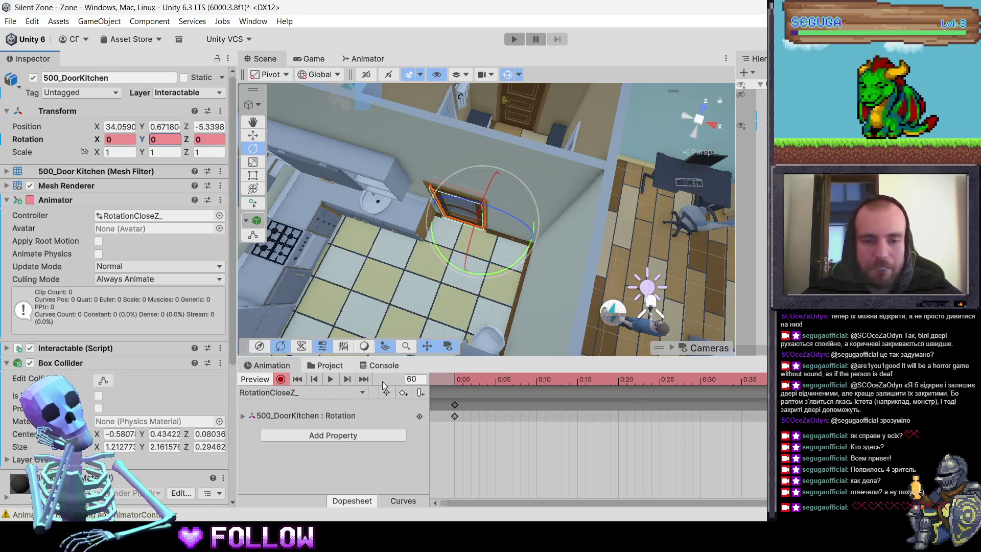
pyautogui.click(281, 379)
pyautogui.click(327, 366)
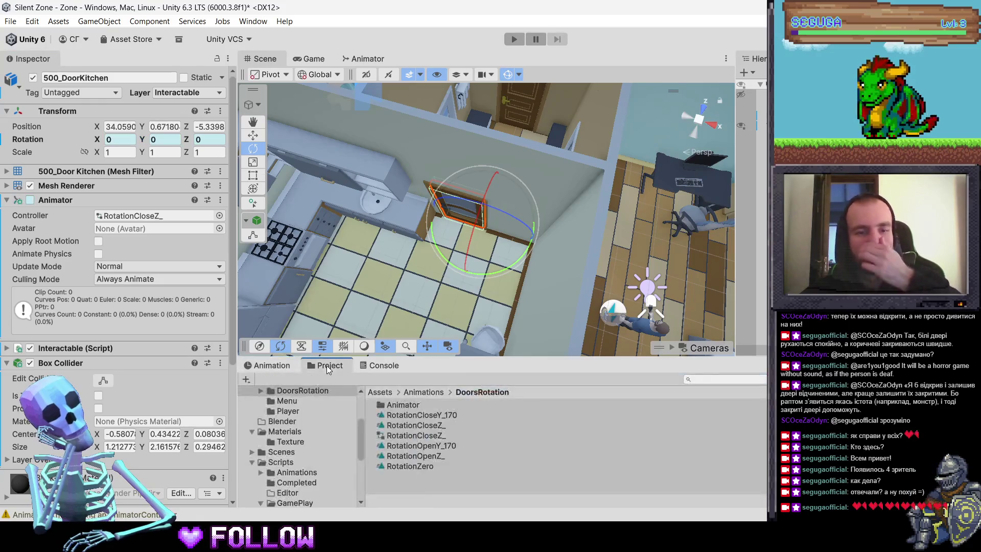
# Step: Move the RotationCloseZ_ controller into the Animator folder and open that folder
pyautogui.click(410, 435)
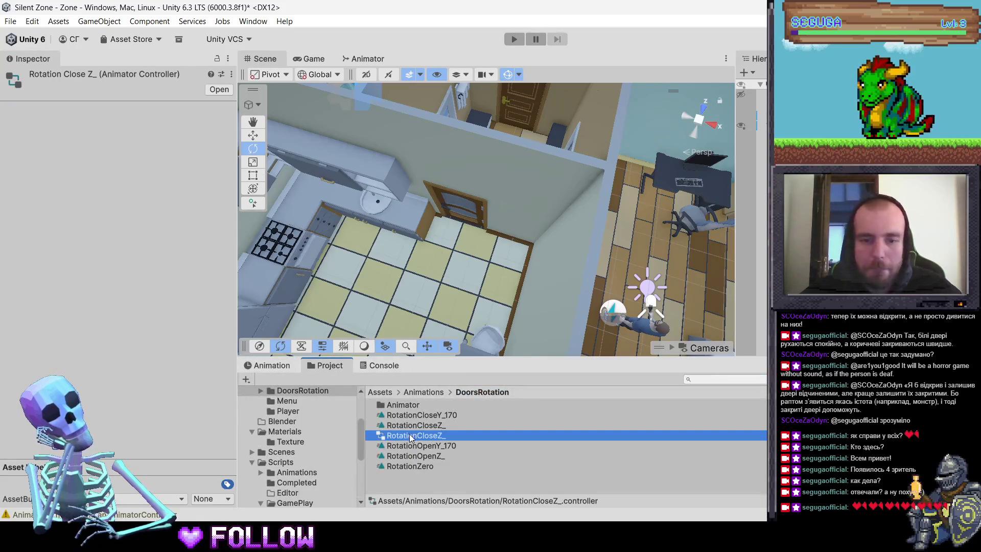
pyautogui.moveTo(410, 435); pyautogui.dragTo(403, 407)
pyautogui.click(403, 407)
pyautogui.doubleClick(403, 406)
# Step: Rename the XRotationOpen170 controller to RotationX_170
pyautogui.click(406, 414)
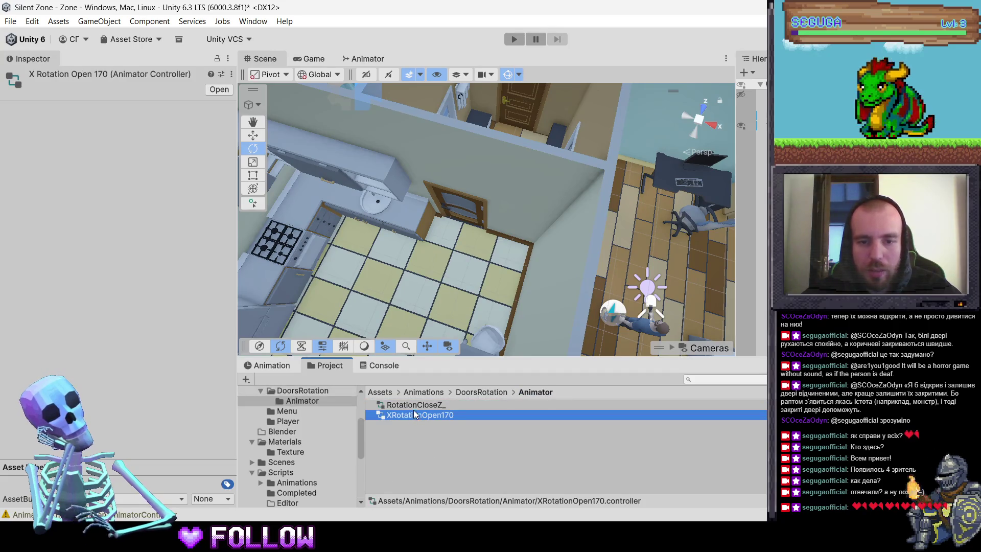
pyautogui.click(415, 407)
pyautogui.click(423, 415)
pyautogui.click(427, 417)
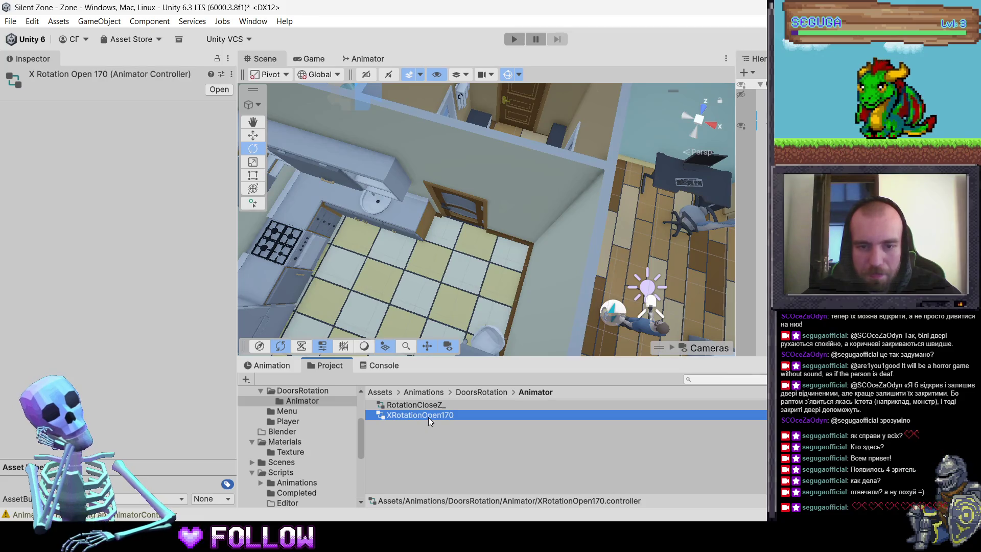
pyautogui.moveTo(422, 416); pyautogui.dragTo(437, 421)
pyautogui.press('BackSpace')
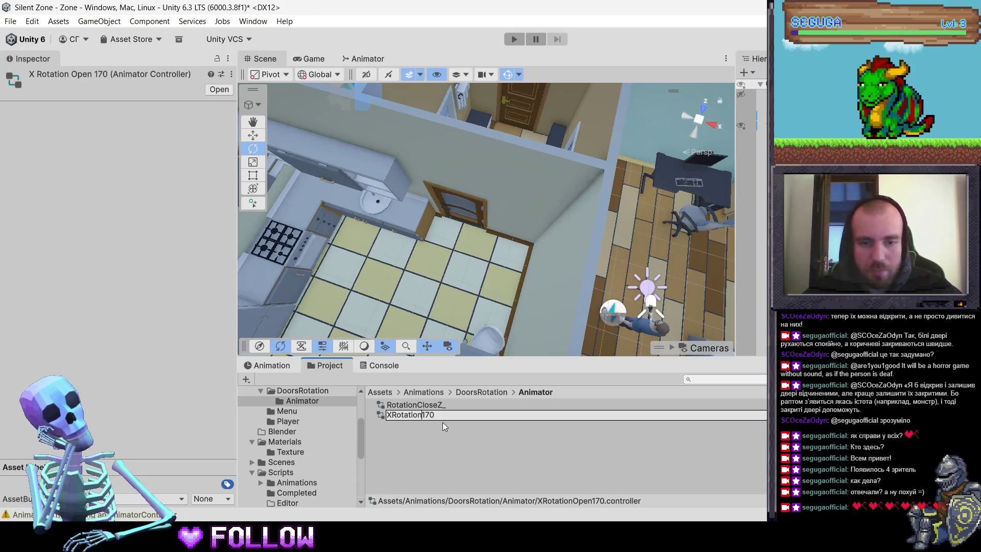
pyautogui.write('X_')
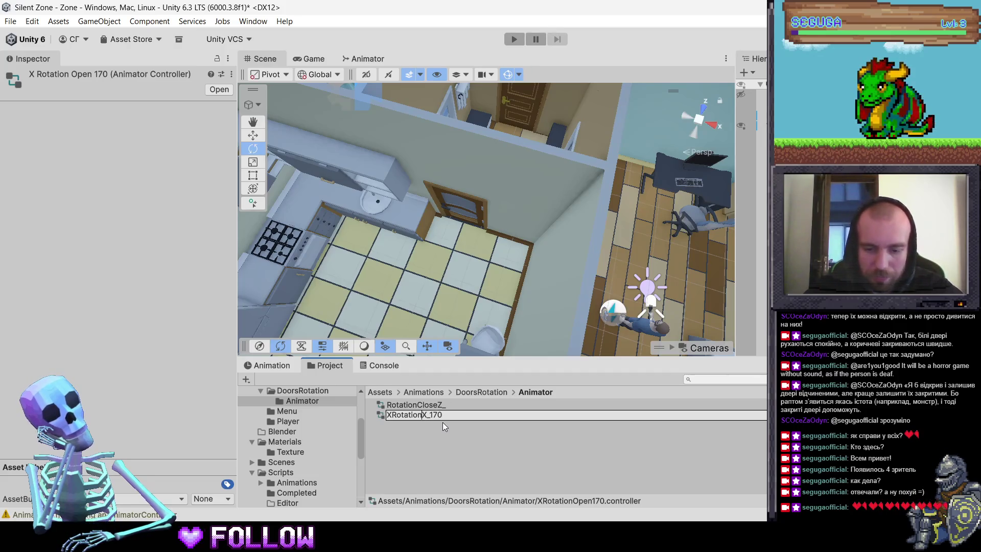
pyautogui.press('Home')
pyautogui.press('Delete')
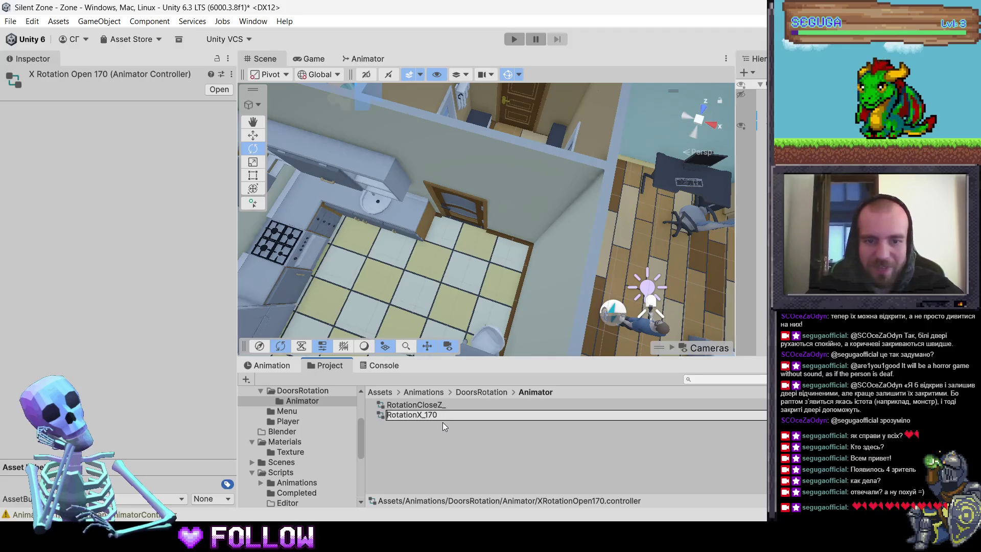
pyautogui.press('Right')
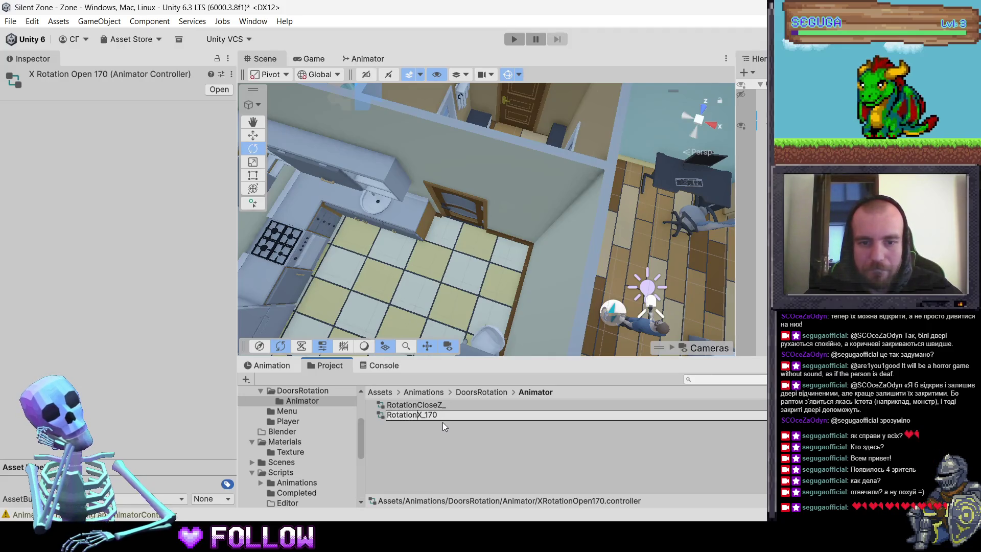
pyautogui.press('Return')
# Step: Rename the RotationCloseZ_ controller to RotationZ_150
pyautogui.click(430, 404)
pyautogui.press('F2')
pyautogui.click(441, 404)
pyautogui.press('BackSpace')
pyautogui.press('BackSpace')
pyautogui.press('BackSpace')
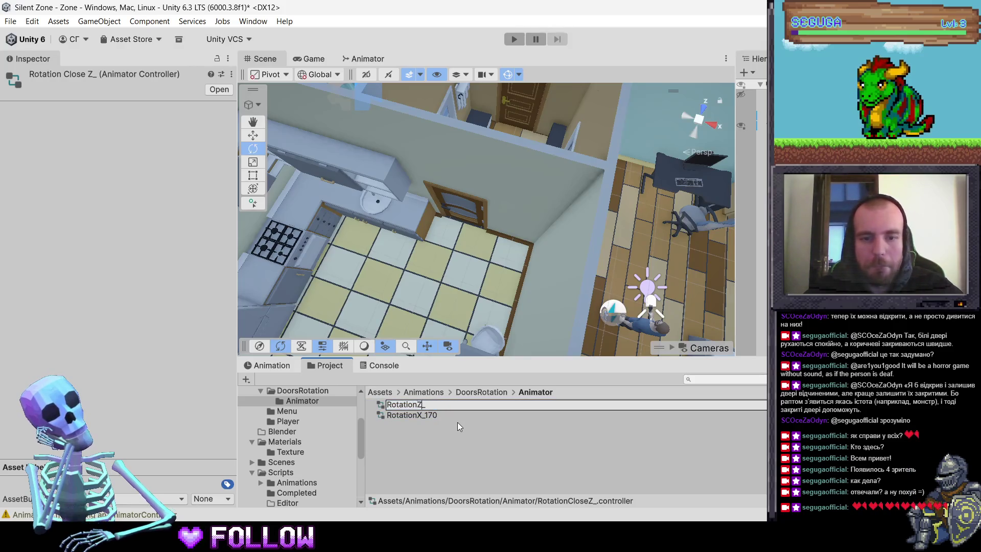
pyautogui.write('170')
pyautogui.press('BackSpace')
pyautogui.write('50')
pyautogui.press('Return')
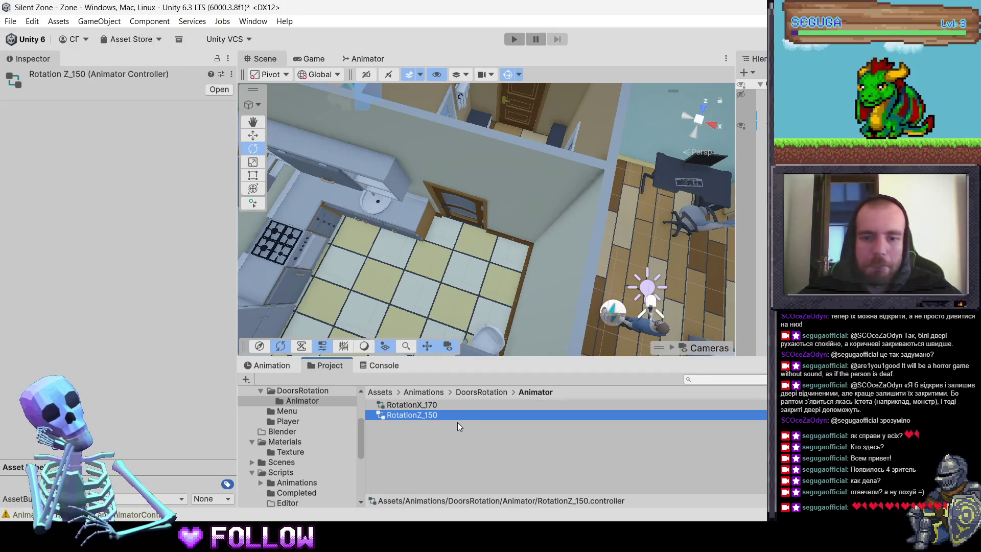
pyautogui.click(471, 203)
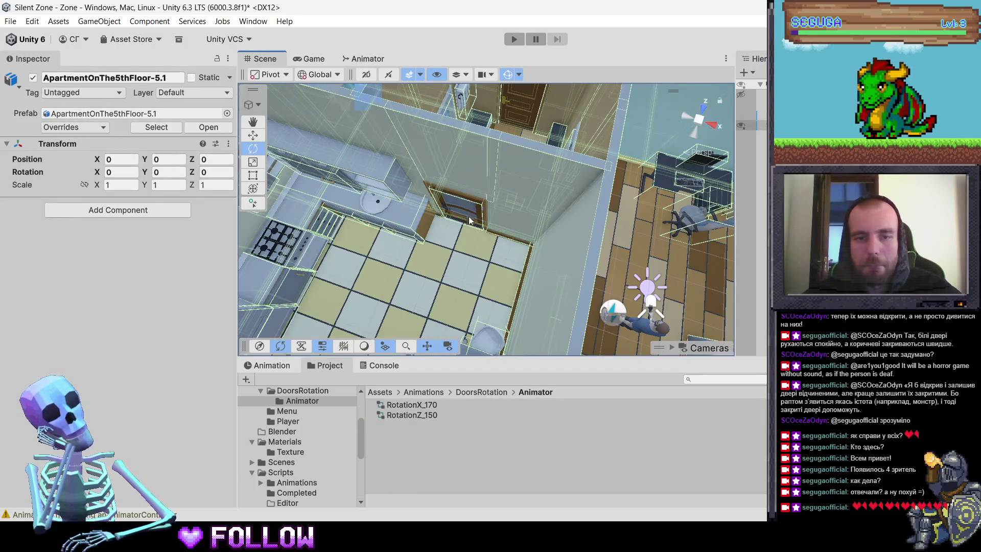
# Step: Open the kitchen door's Animator graph and select its two existing states
pyautogui.click(471, 204)
pyautogui.moveTo(495, 235)
pyautogui.mouseDown()
pyautogui.moveTo(531, 189)
pyautogui.moveTo(522, 196)
pyautogui.mouseUp()
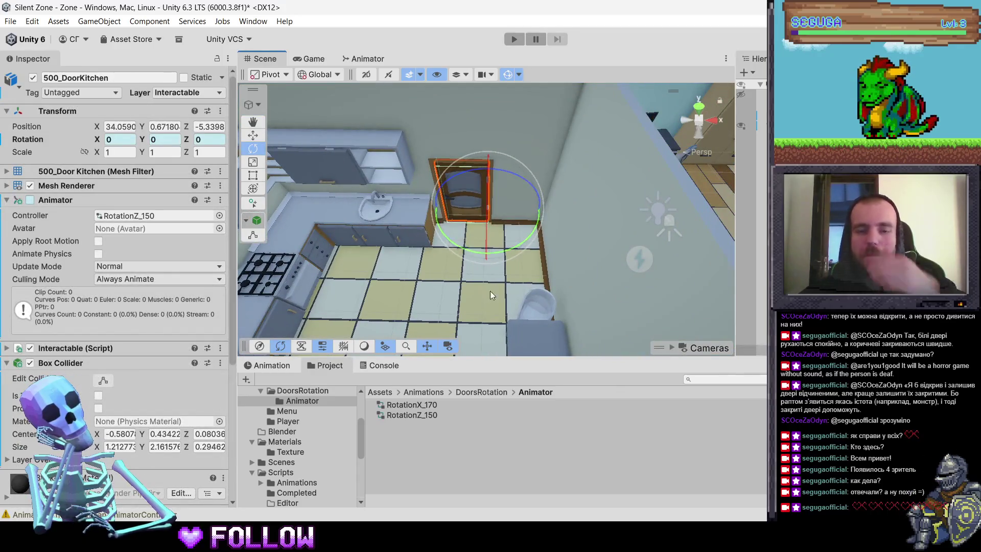
pyautogui.click(363, 59)
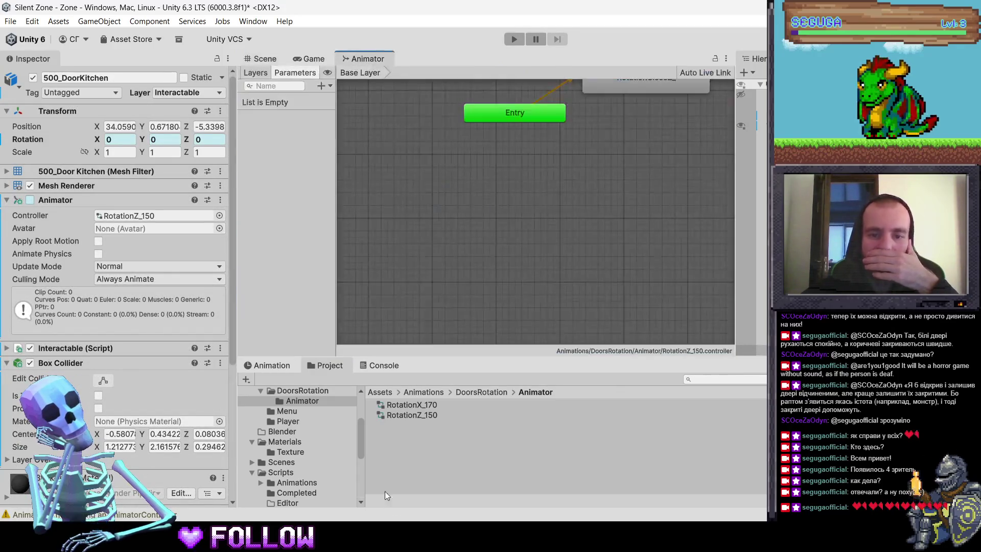
pyautogui.scroll(-5, 515, 252)
pyautogui.moveTo(573, 145)
pyautogui.mouseDown()
pyautogui.moveTo(576, 245)
pyautogui.moveTo(572, 148)
pyautogui.moveTo(519, 222)
pyautogui.mouseUp()
pyautogui.scroll(4, 532, 225)
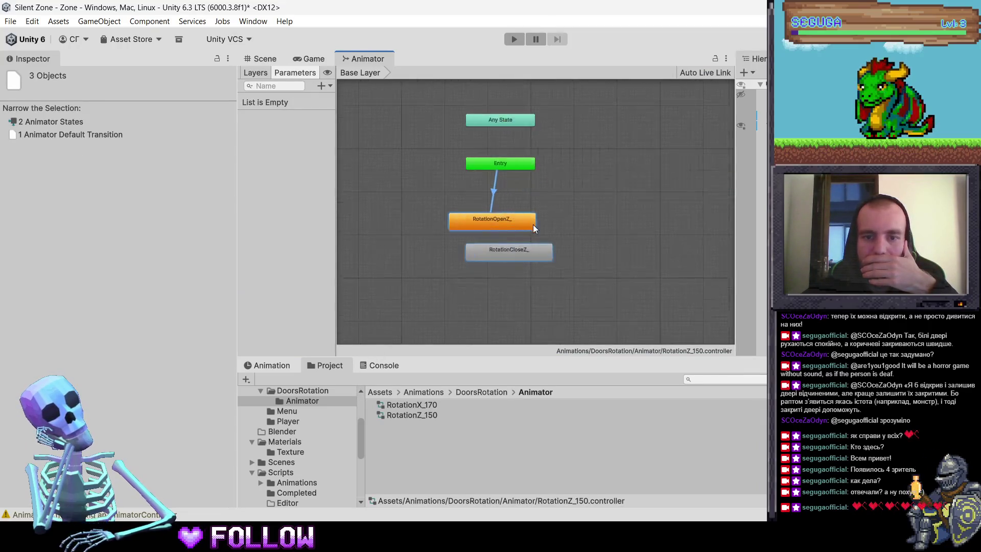
# Step: Add RotationZero as a state and set it as the layer default state
pyautogui.click(464, 391)
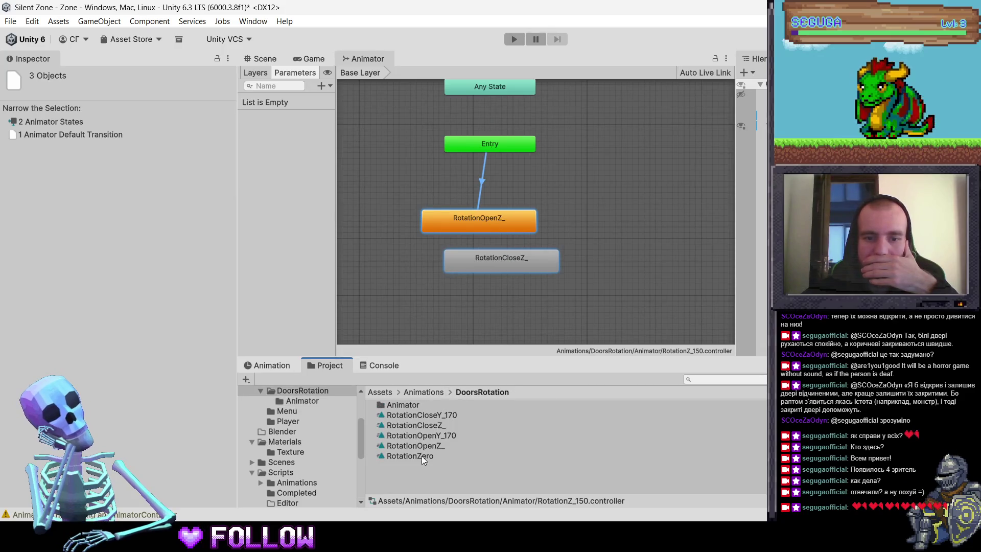
pyautogui.moveTo(410, 455)
pyautogui.mouseDown()
pyautogui.moveTo(494, 205)
pyautogui.moveTo(519, 225)
pyautogui.mouseUp()
pyautogui.scroll(3, 519, 224)
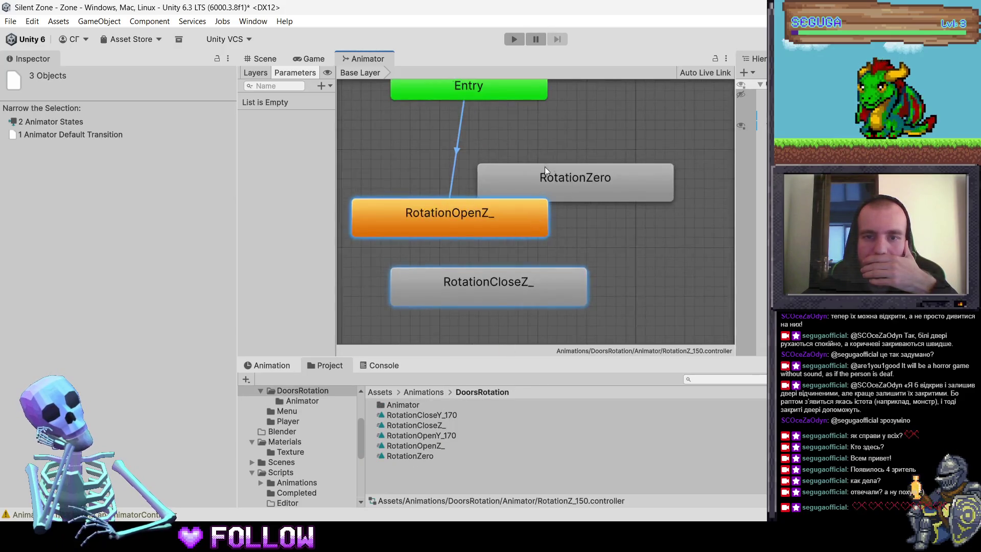
pyautogui.rightClick(560, 183)
pyautogui.click(613, 203)
pyautogui.rightClick(536, 192)
pyautogui.click(562, 199)
# Step: Link RotationZero to RotationOpenZ_, and RotationOpenZ_ and RotationCloseZ_ to each other
pyautogui.click(489, 225)
pyautogui.moveTo(491, 174); pyautogui.dragTo(384, 164)
pyautogui.moveTo(466, 216); pyautogui.dragTo(486, 247)
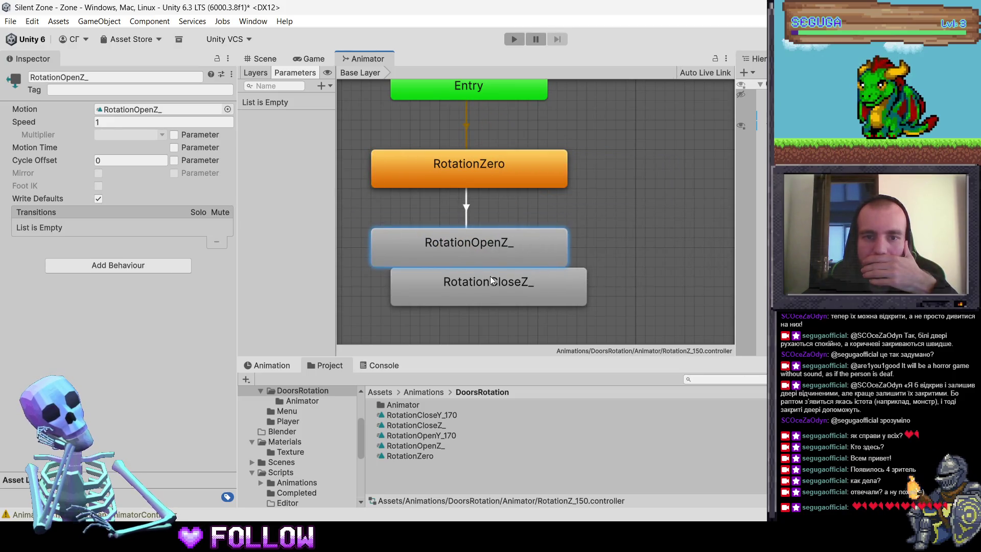
pyautogui.moveTo(487, 283); pyautogui.dragTo(469, 323)
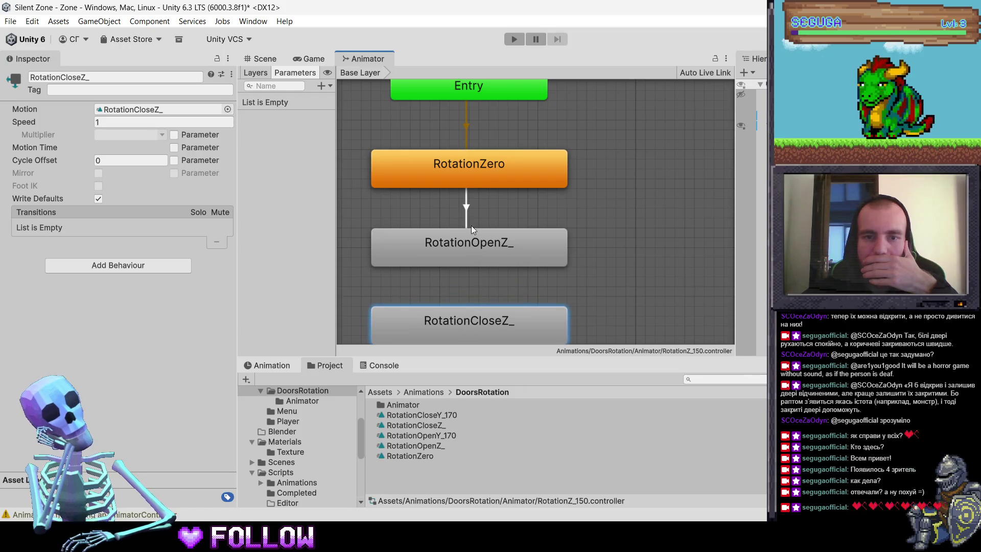
pyautogui.rightClick(467, 253)
pyautogui.click(490, 259)
pyautogui.click(464, 313)
pyautogui.rightClick(464, 314)
pyautogui.click(490, 320)
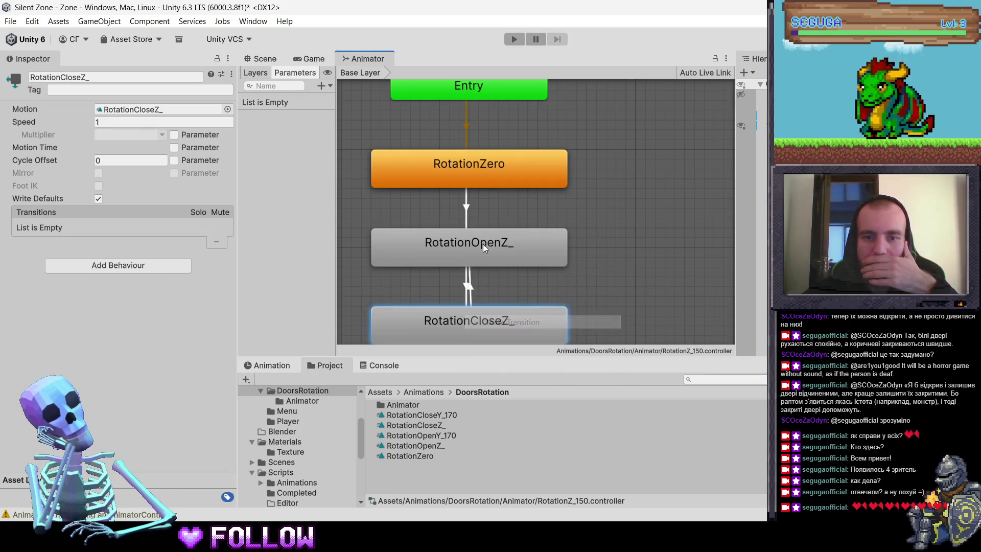
pyautogui.click(483, 246)
# Step: Check the states and transitions, then reselect the kitchen door in the scene
pyautogui.click(473, 246)
pyautogui.click(474, 298)
pyautogui.click(478, 322)
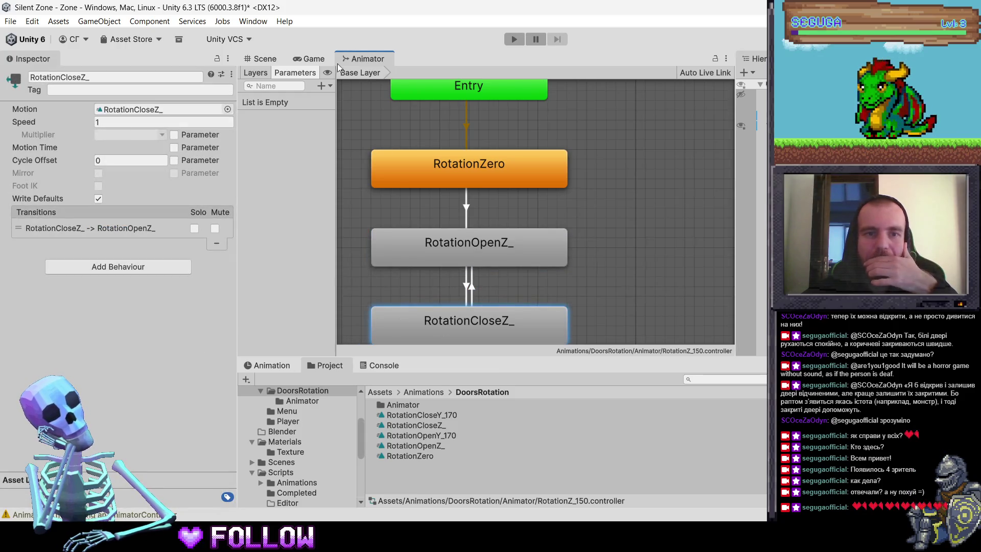
pyautogui.click(284, 59)
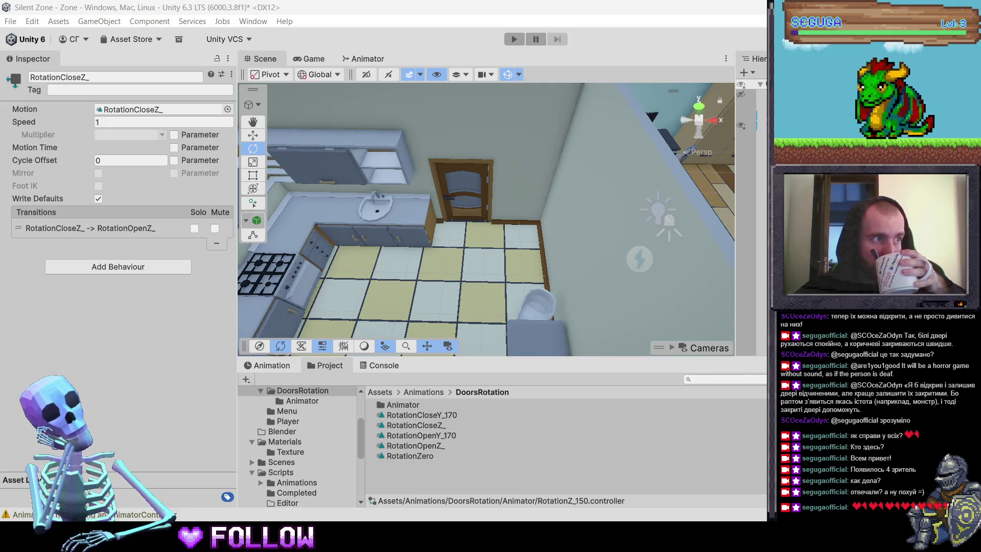
pyautogui.click(468, 204)
pyautogui.click(471, 219)
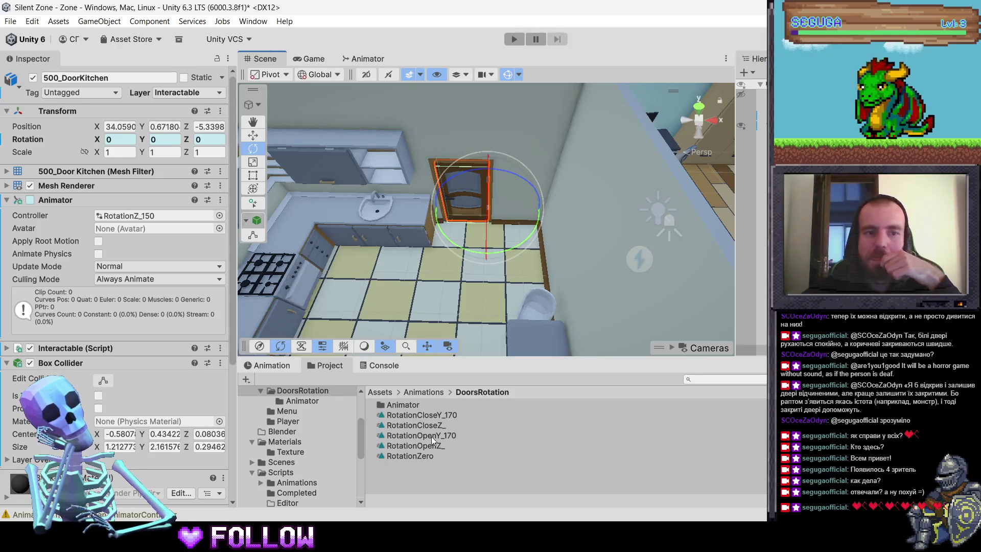
# Step: Preview the RotationOpenZ_ clip on 500_DoorKitchen, then scrub back to the closed first frame
pyautogui.doubleClick(412, 403)
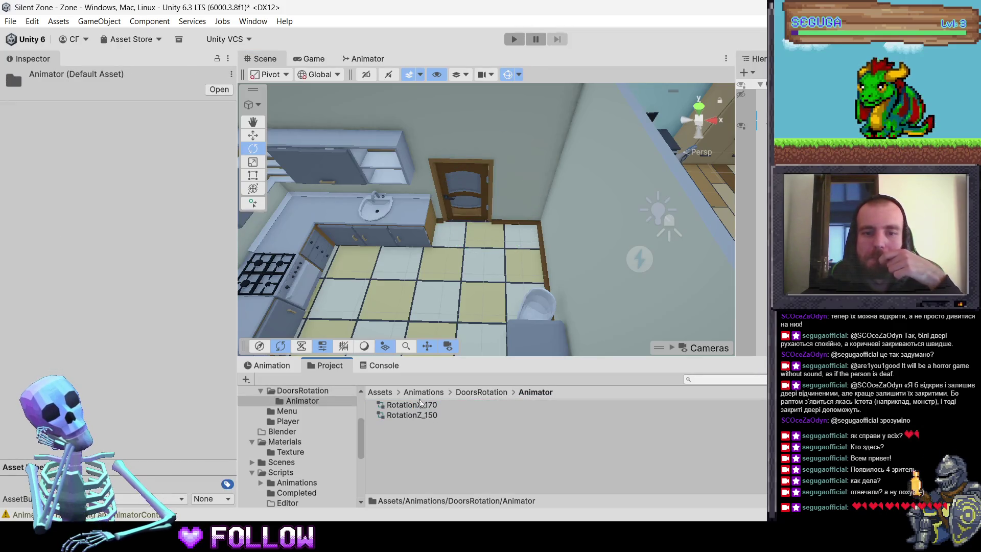
pyautogui.click(462, 206)
pyautogui.click(463, 206)
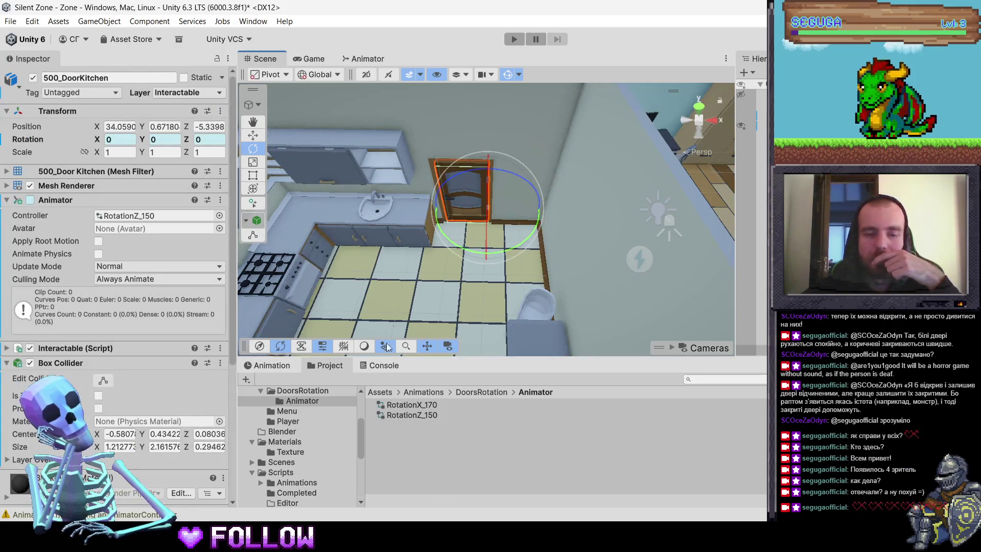
pyautogui.click(271, 365)
pyautogui.click(274, 392)
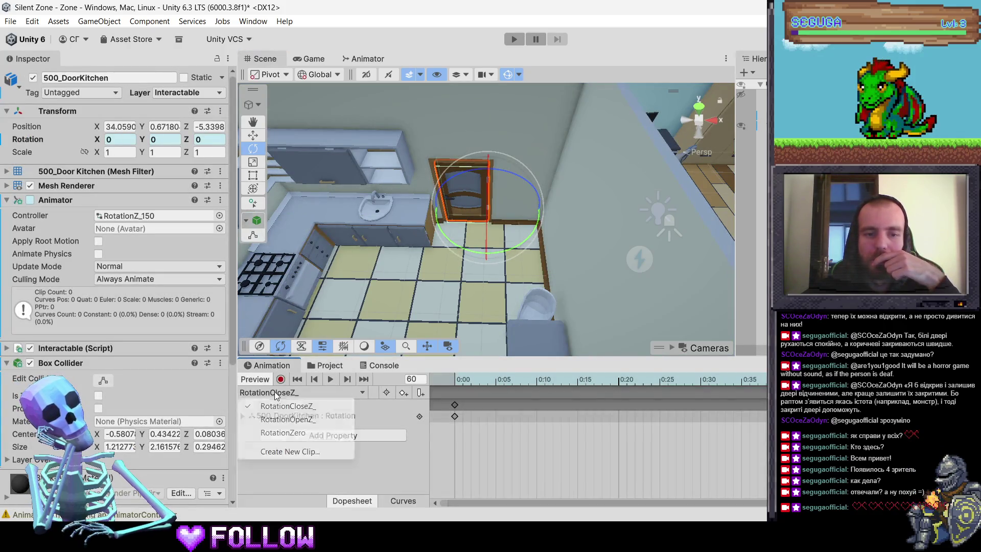
pyautogui.click(309, 420)
pyautogui.click(458, 378)
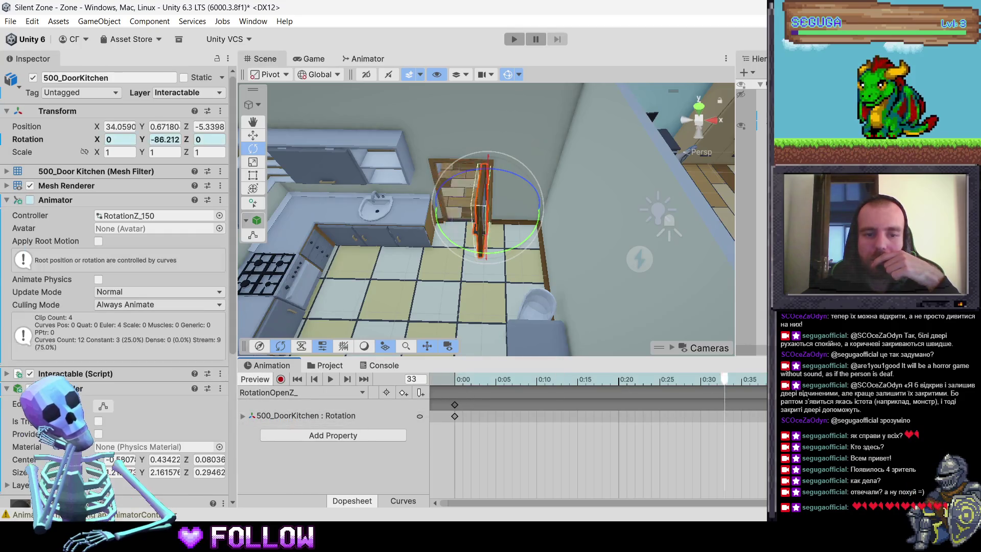
pyautogui.moveTo(585, 379)
pyautogui.mouseDown()
pyautogui.moveTo(443, 401)
pyautogui.moveTo(284, 384)
pyautogui.mouseUp()
# Step: Switch the preview to RotationZero and go up to the DoorsRotation clips folder
pyautogui.click(284, 392)
pyautogui.click(304, 432)
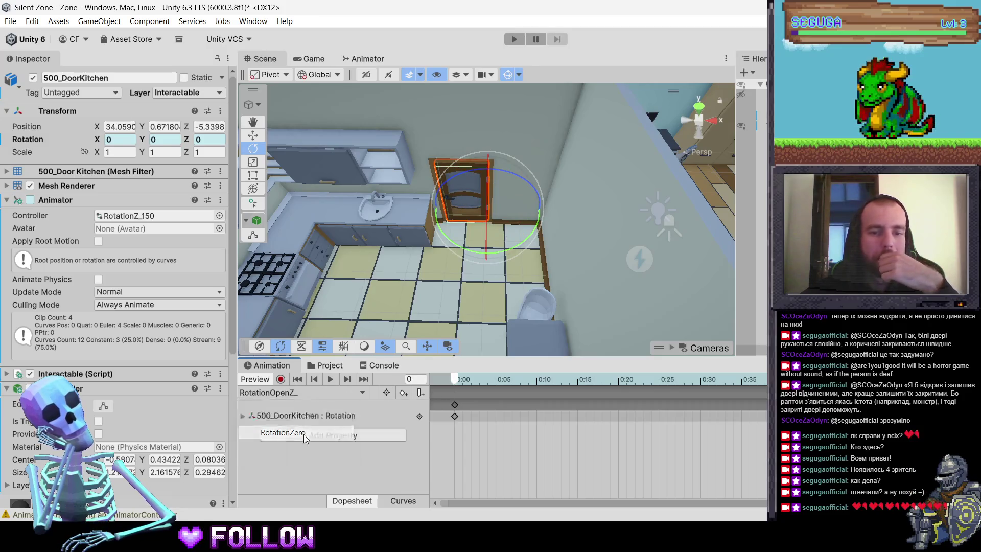
pyautogui.click(330, 365)
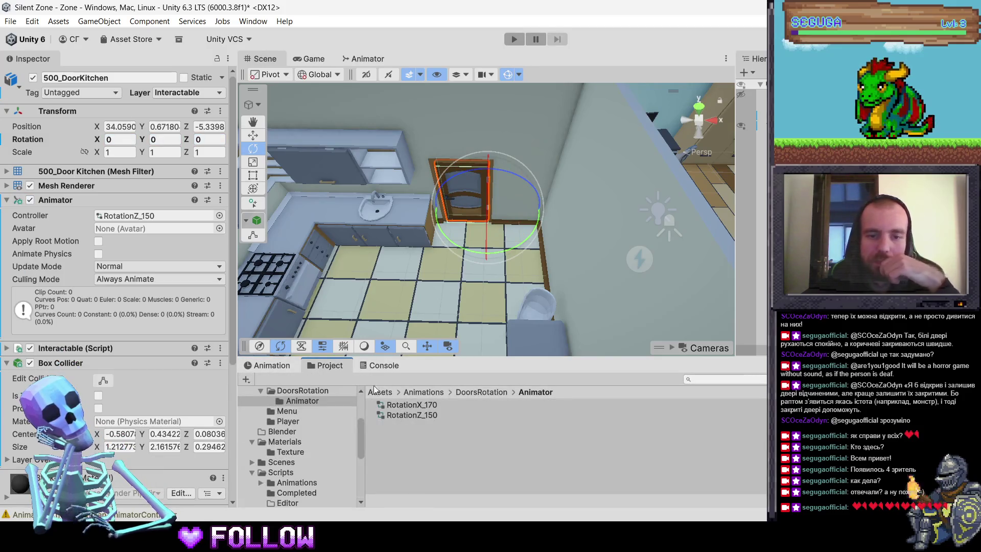
pyautogui.click(471, 392)
# Step: Rename the kitchen door clips to RotationCloseZ_150 and RotationOpenZ_150
pyautogui.click(443, 423)
pyautogui.click(442, 424)
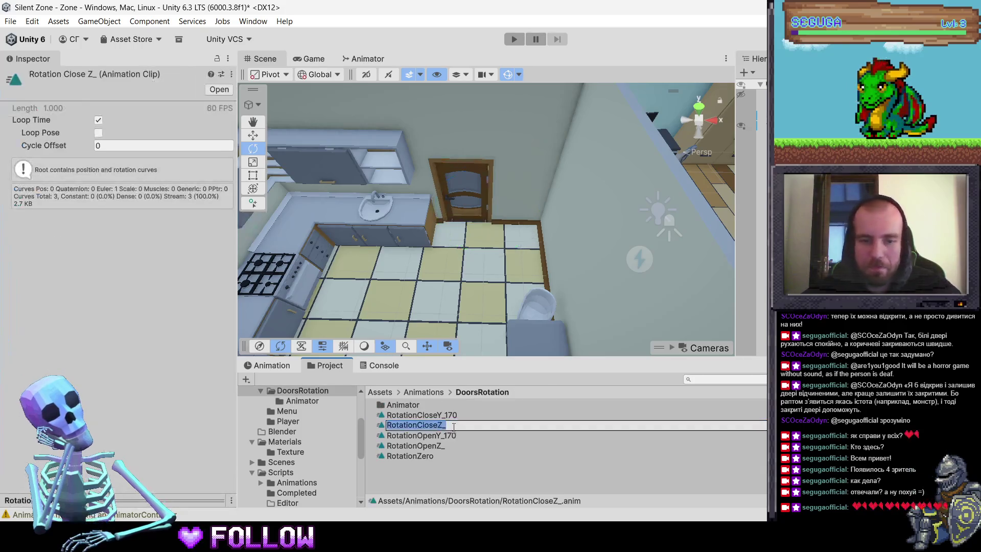
pyautogui.write('150')
pyautogui.press('Return')
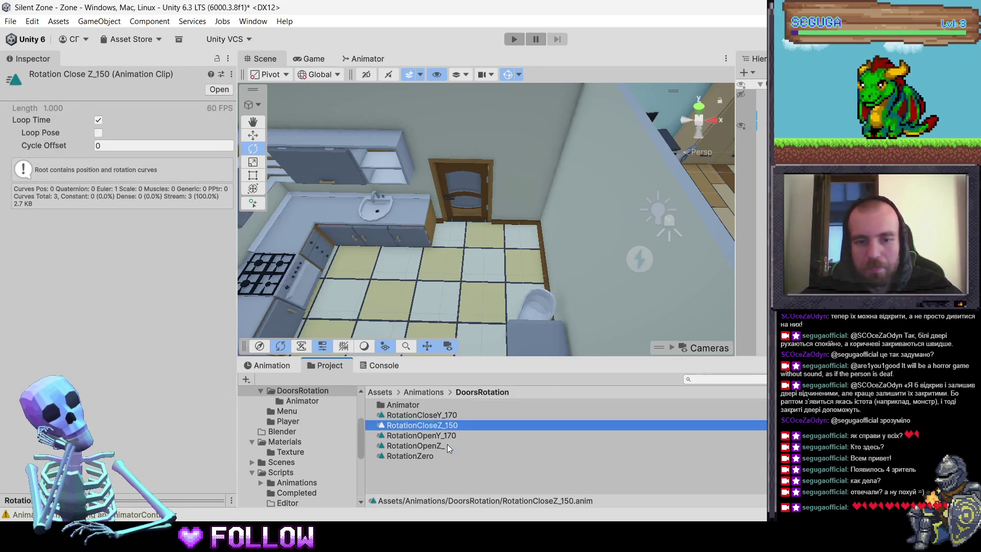
pyautogui.click(447, 443)
pyautogui.click(453, 447)
pyautogui.click(454, 447)
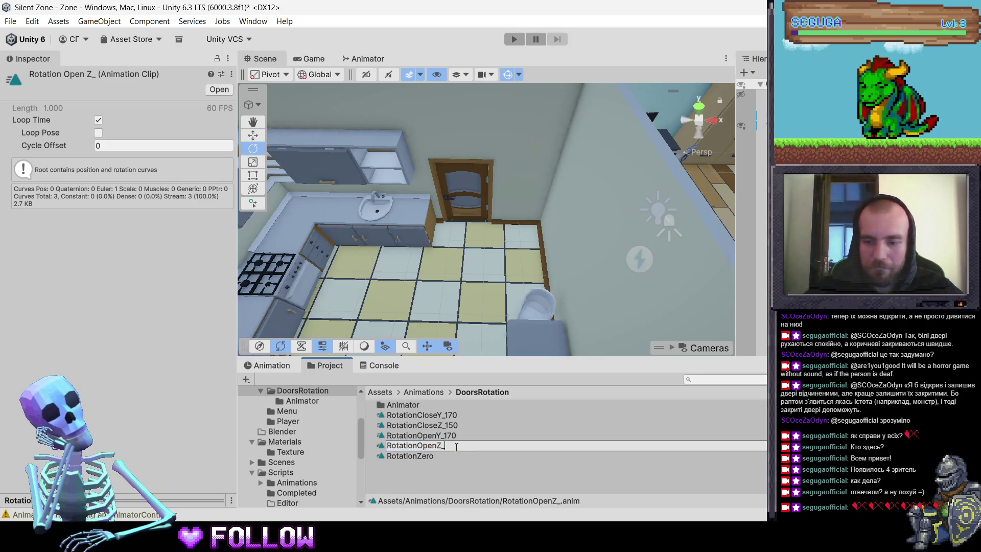
pyautogui.write('150')
pyautogui.press('Return')
# Step: Preview RotationCloseZ_150 on the kitchen door and return to the first frame
pyautogui.click(475, 191)
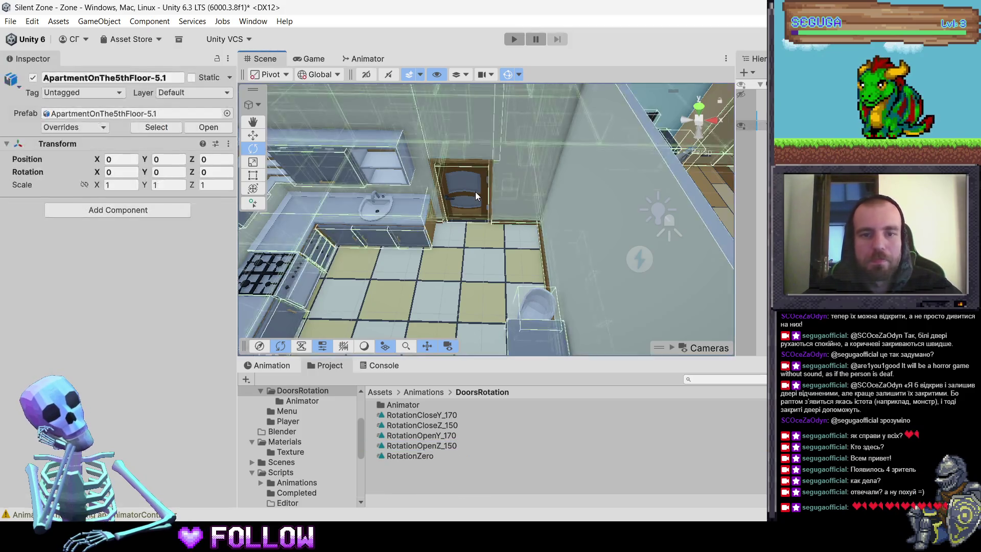
pyautogui.click(475, 191)
pyautogui.click(267, 365)
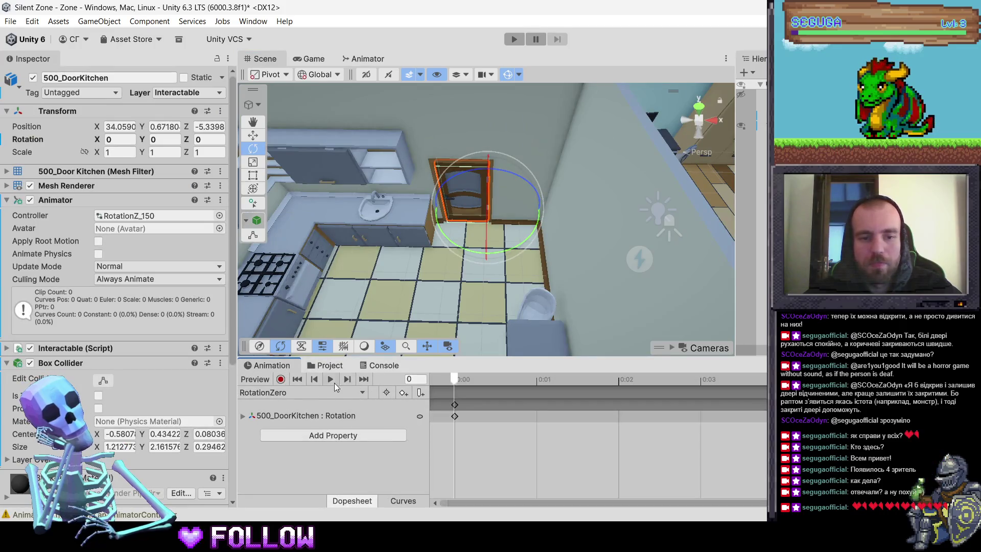
pyautogui.click(332, 391)
pyautogui.click(294, 406)
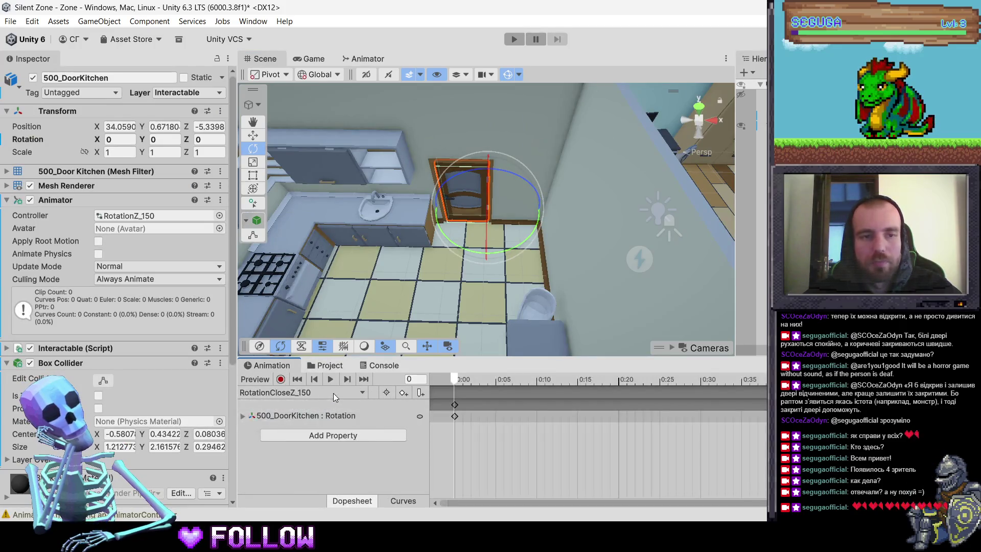
pyautogui.click(487, 378)
pyautogui.moveTo(500, 381); pyautogui.dragTo(455, 385)
# Step: Switch the kitchen door to RotationZero and show the DoorsRotation animation files
pyautogui.click(299, 396)
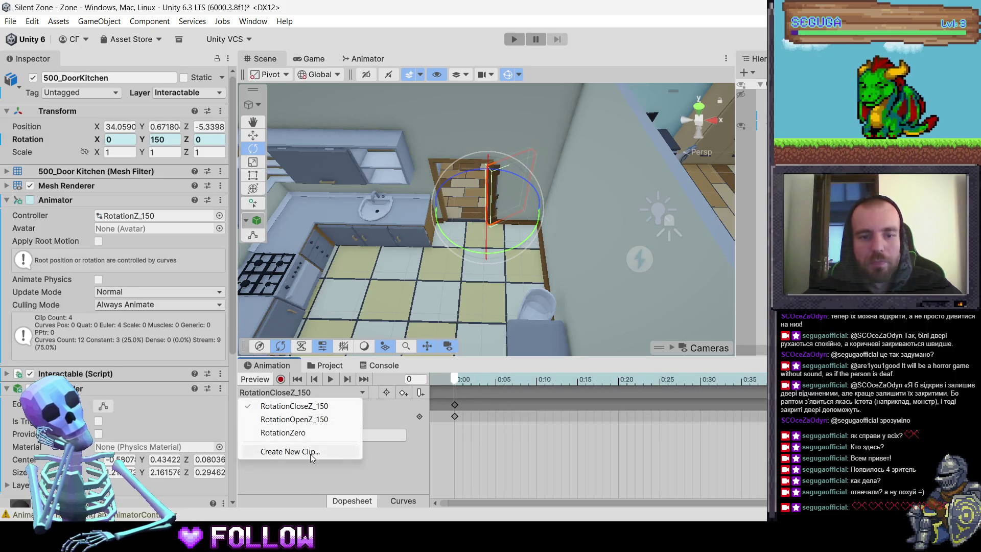
pyautogui.click(327, 432)
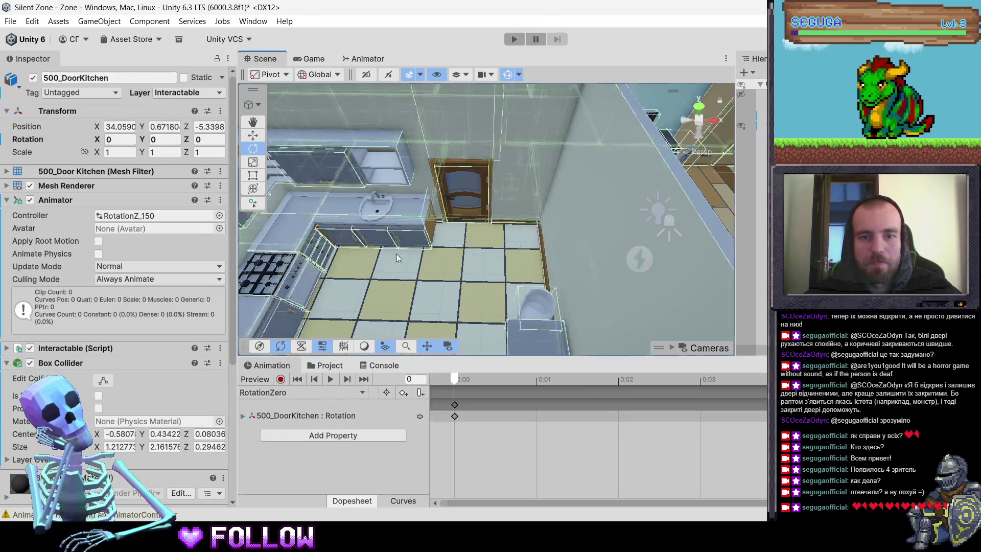
pyautogui.click(466, 194)
pyautogui.click(466, 197)
pyautogui.click(334, 364)
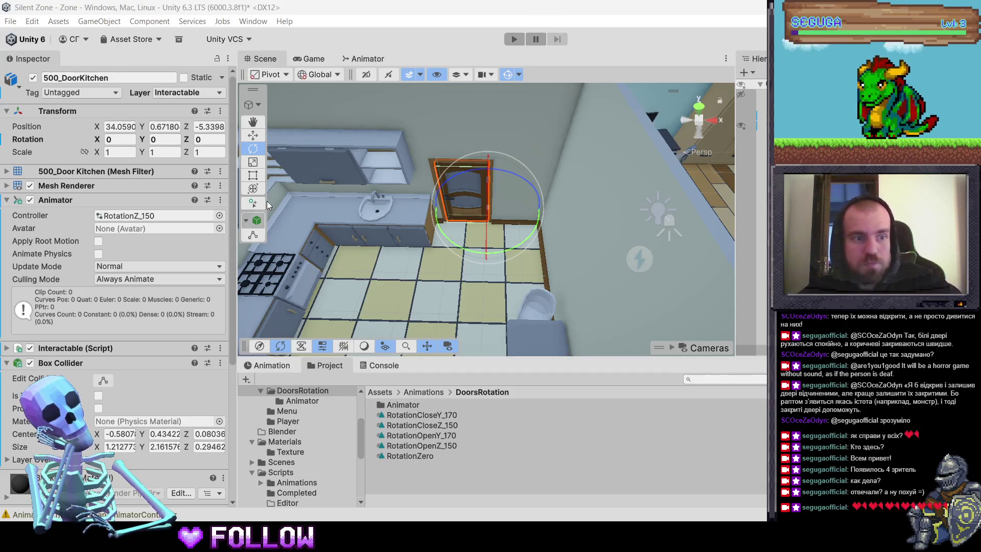
# Step: Move the scene view to the corridor and select the 500 entrance door
pyautogui.moveTo(492, 214)
pyautogui.mouseDown()
pyautogui.moveTo(523, 213)
pyautogui.moveTo(515, 237)
pyautogui.moveTo(493, 245)
pyautogui.moveTo(526, 256)
pyautogui.moveTo(510, 275)
pyautogui.moveTo(622, 142)
pyautogui.moveTo(562, 214)
pyautogui.moveTo(458, 267)
pyautogui.mouseUp()
pyautogui.click(492, 158)
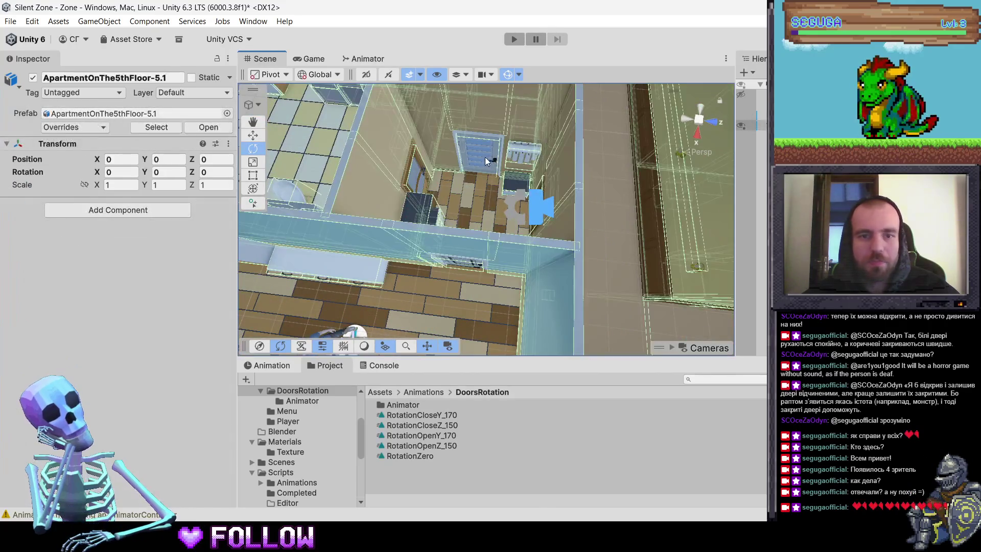
pyautogui.click(485, 159)
pyautogui.moveTo(486, 162)
pyautogui.mouseDown()
pyautogui.moveTo(505, 220)
pyautogui.moveTo(446, 215)
pyautogui.moveTo(476, 222)
pyautogui.moveTo(454, 262)
pyautogui.mouseUp()
pyautogui.click(437, 212)
pyautogui.click(437, 213)
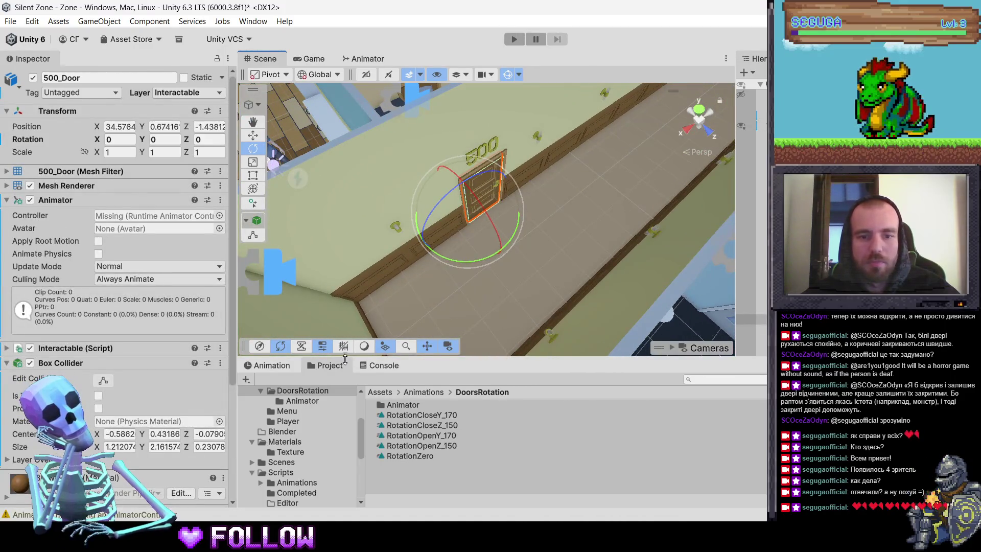
# Step: Cancel making a new clip for door 500, then test-swing the door and undo it
pyautogui.click(273, 367)
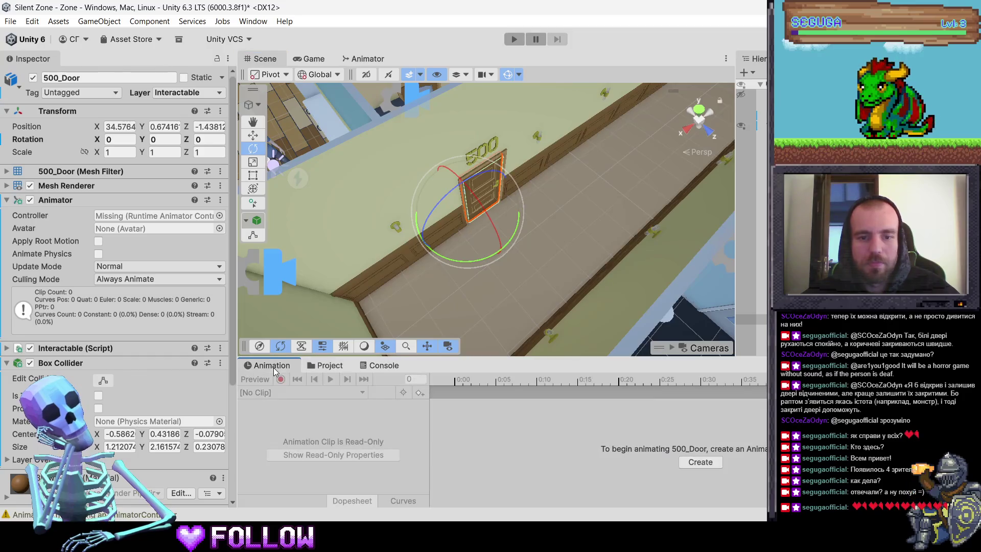
pyautogui.click(707, 465)
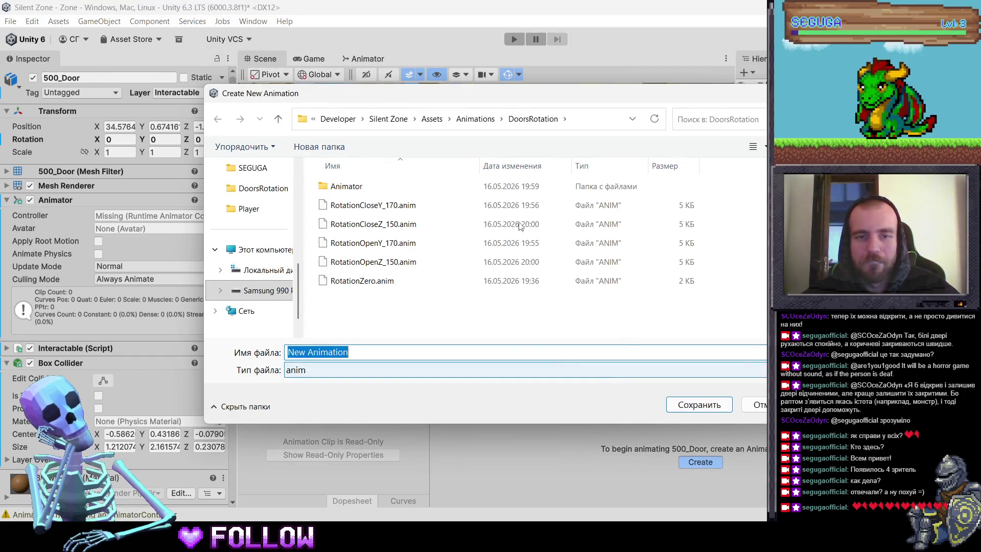
pyautogui.moveTo(539, 86)
pyautogui.mouseDown()
pyautogui.moveTo(634, 370)
pyautogui.moveTo(596, 254)
pyautogui.mouseUp()
pyautogui.press('Escape')
pyautogui.moveTo(511, 238)
pyautogui.mouseDown()
pyautogui.moveTo(450, 299)
pyautogui.moveTo(278, 306)
pyautogui.moveTo(397, 311)
pyautogui.moveTo(512, 243)
pyautogui.moveTo(492, 267)
pyautogui.moveTo(419, 290)
pyautogui.moveTo(502, 286)
pyautogui.mouseUp()
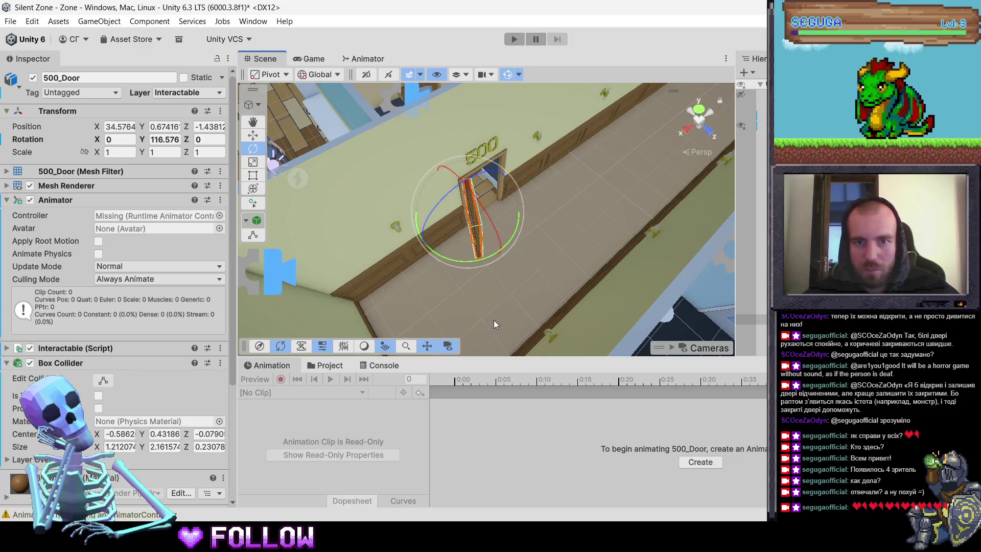
pyautogui.hotkey('ctrl', 'z')
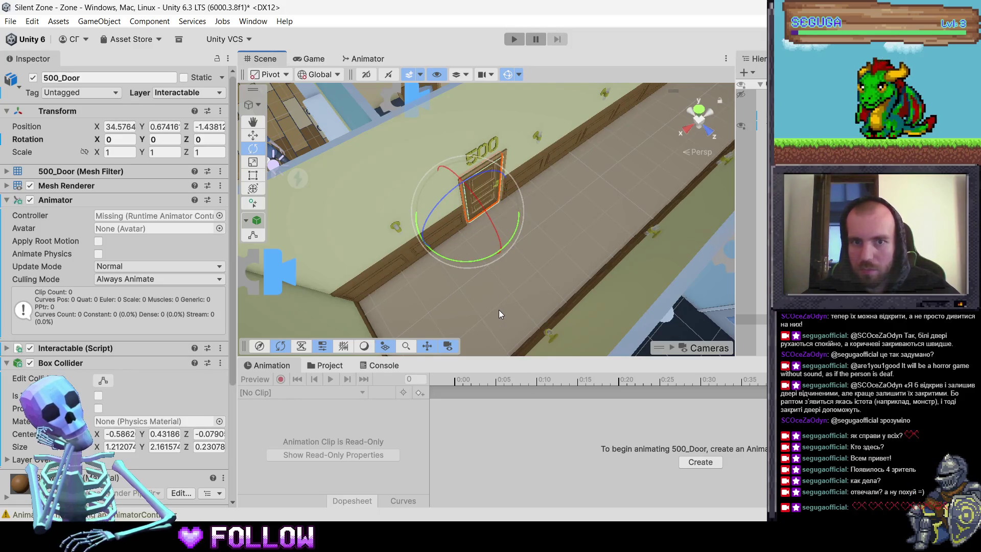
# Step: Drag RotationZ_150 from the Animator folder into 500_Door's Animator Controller field
pyautogui.click(333, 365)
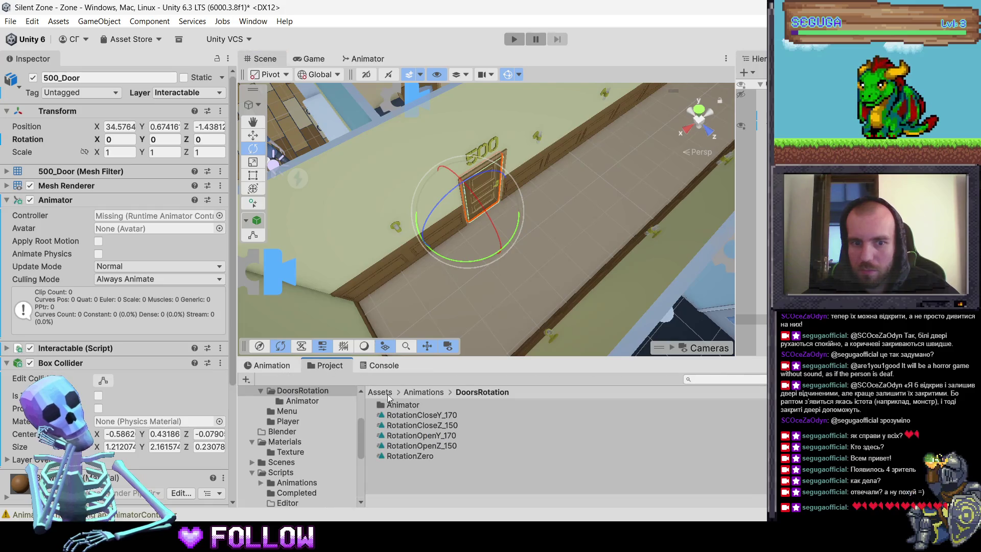
pyautogui.doubleClick(401, 405)
pyautogui.click(476, 203)
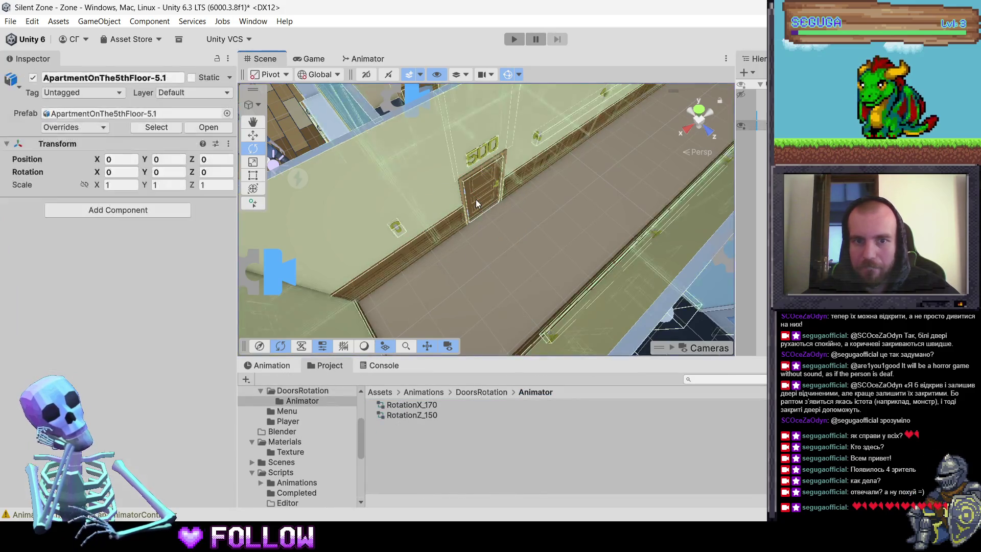
pyautogui.click(471, 202)
pyautogui.moveTo(406, 414); pyautogui.dragTo(204, 182)
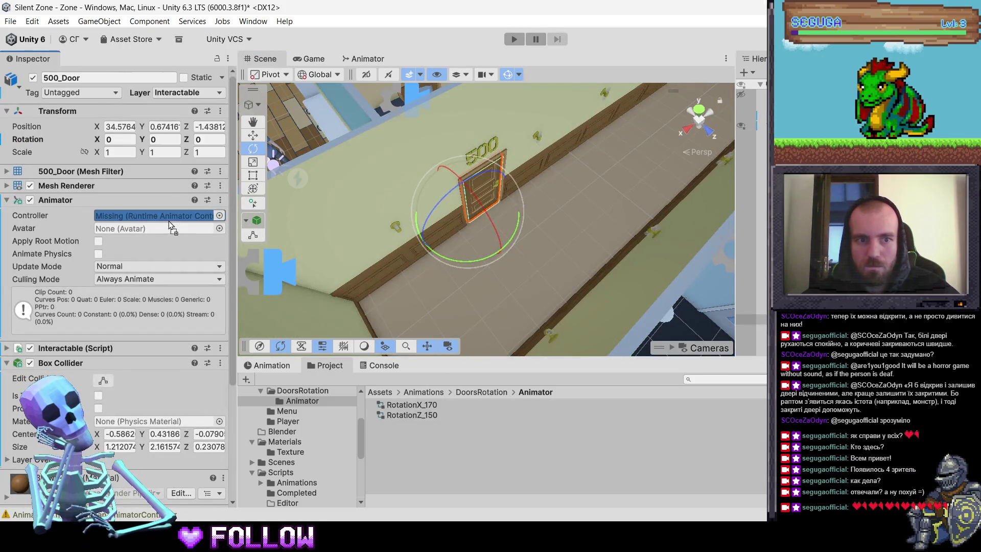
pyautogui.moveTo(169, 220); pyautogui.dragTo(173, 217)
pyautogui.click(268, 366)
# Step: Play and scrub the RotationOpenZ_150 opening preview on the 500 door
pyautogui.click(284, 392)
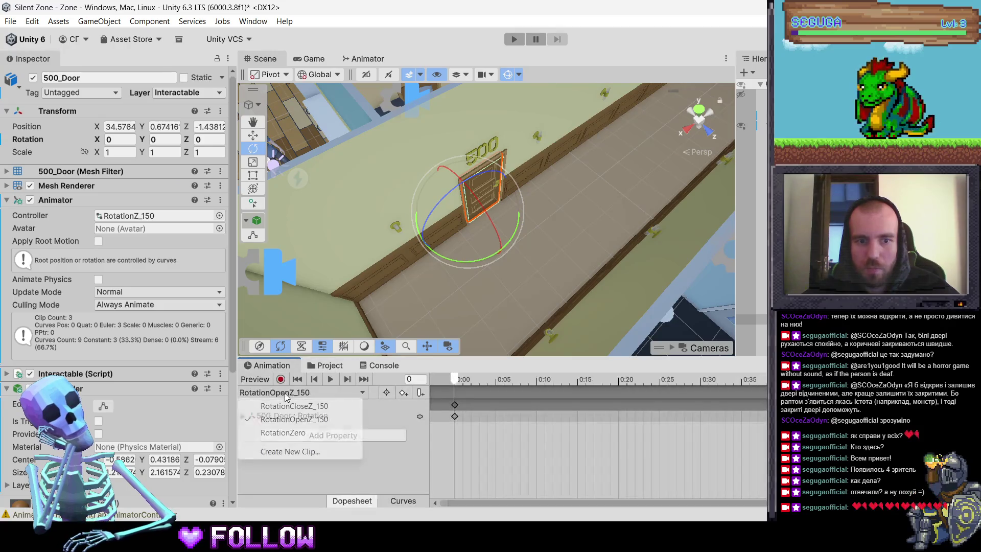
pyautogui.click(513, 382)
pyautogui.press('space')
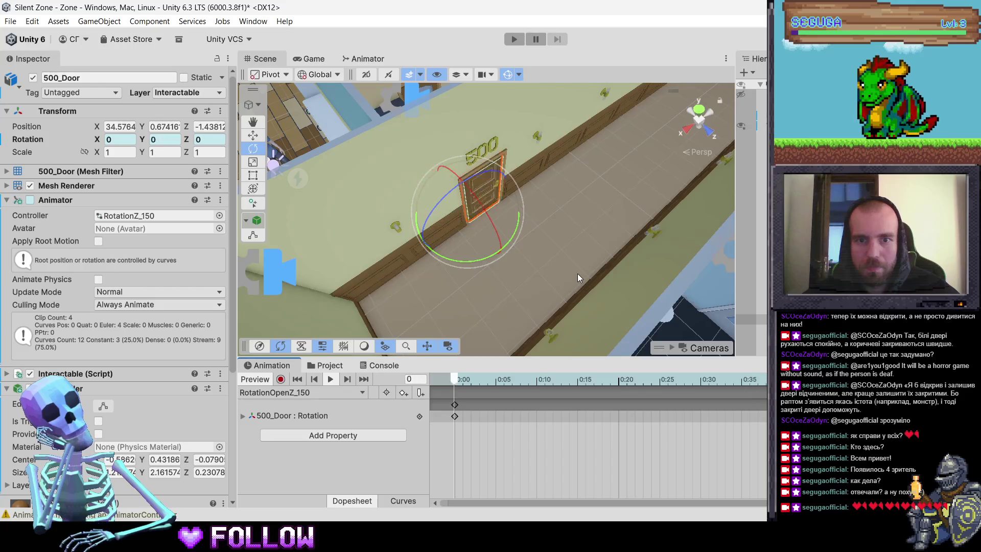
pyautogui.click(677, 386)
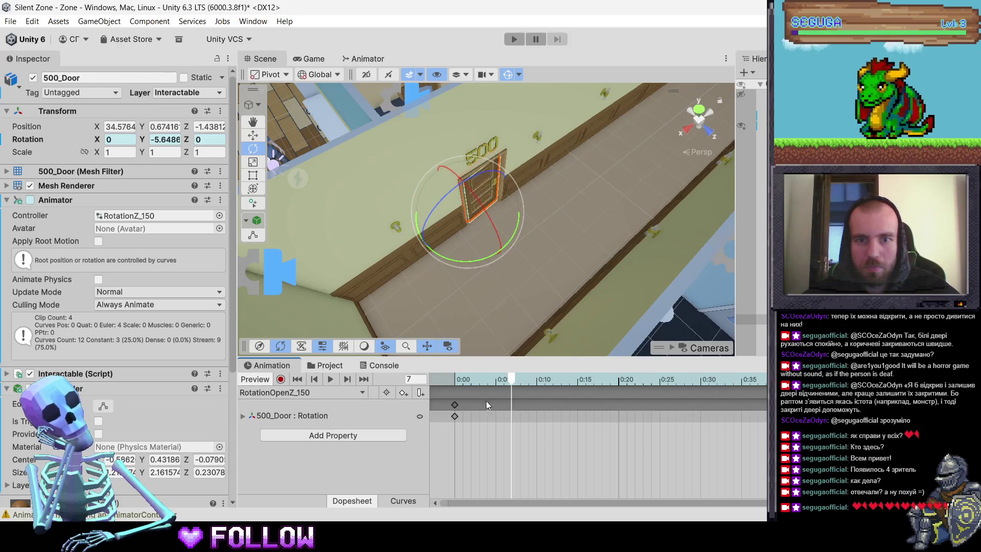
pyautogui.click(453, 406)
pyautogui.moveTo(516, 237)
pyautogui.mouseDown()
pyautogui.moveTo(461, 288)
pyautogui.moveTo(304, 326)
pyautogui.mouseUp()
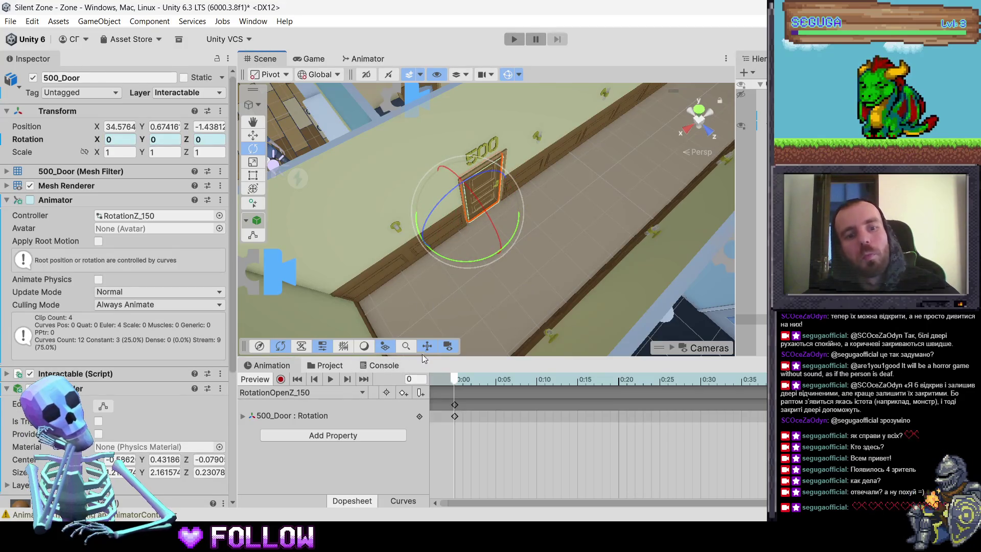
# Step: Set the 500 door's Animator controller to None with the object picker
pyautogui.click(329, 365)
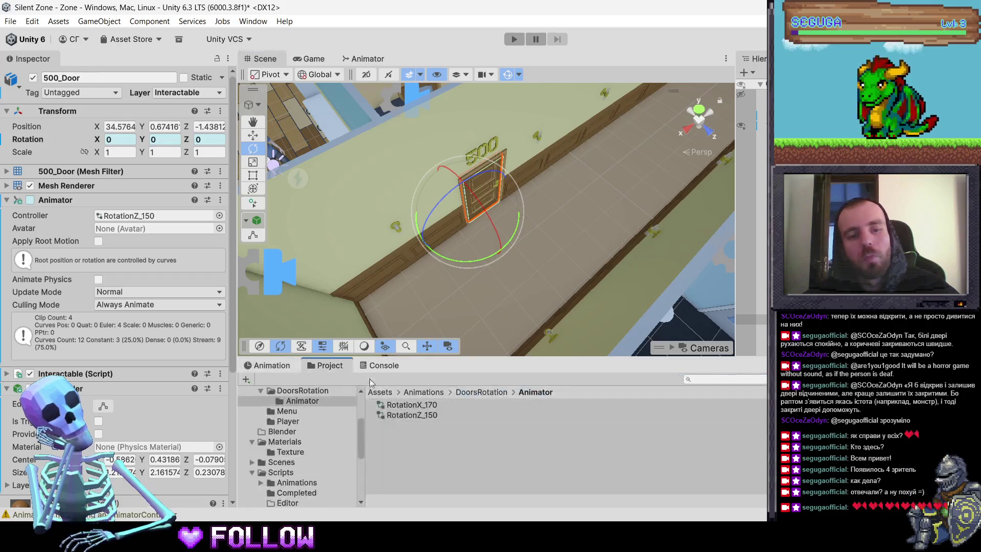
pyautogui.rightClick(181, 219)
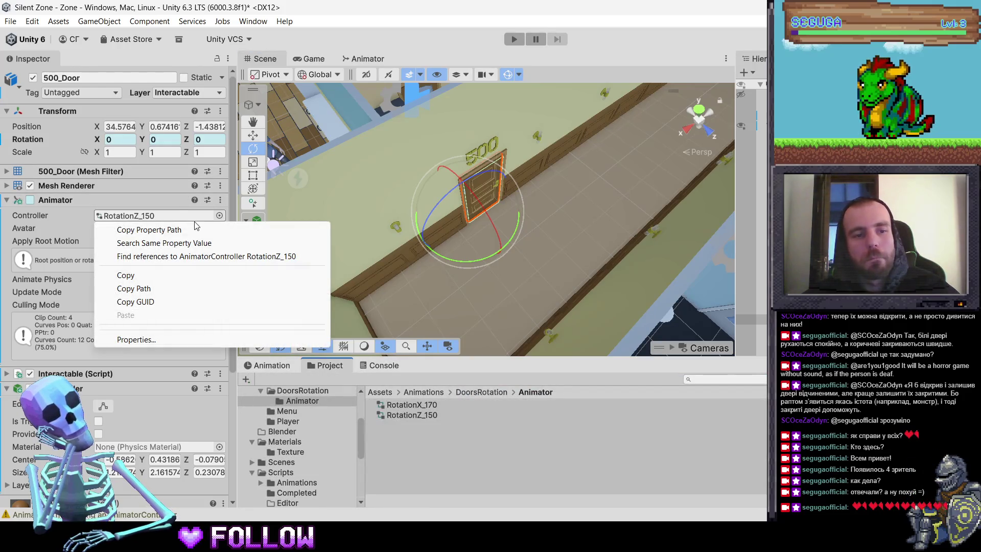
pyautogui.click(224, 216)
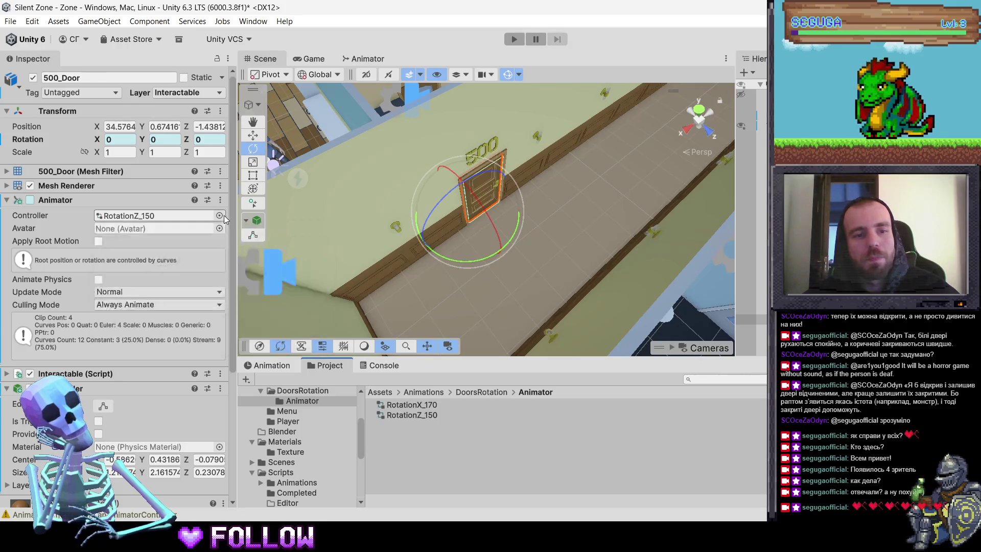
pyautogui.click(224, 216)
pyautogui.click(250, 148)
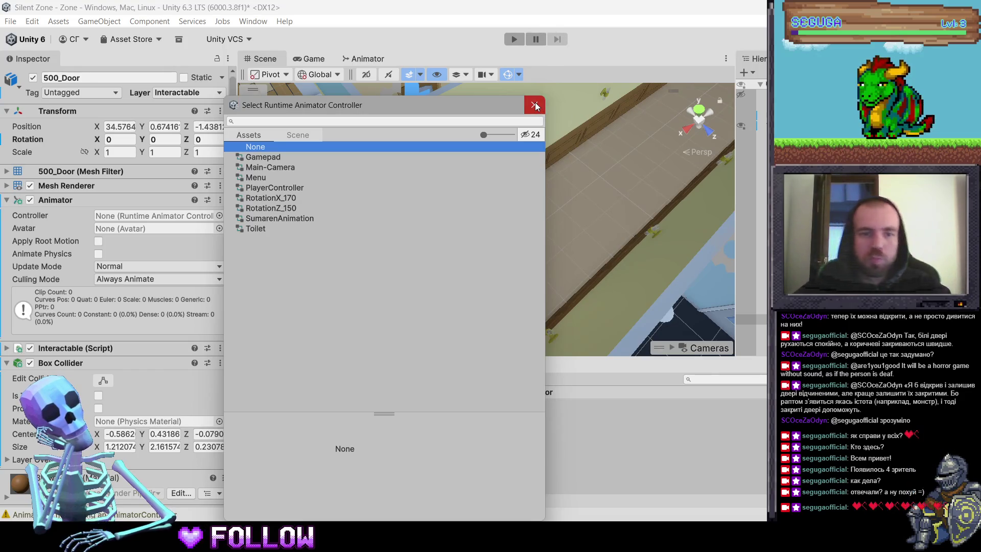
pyautogui.click(535, 106)
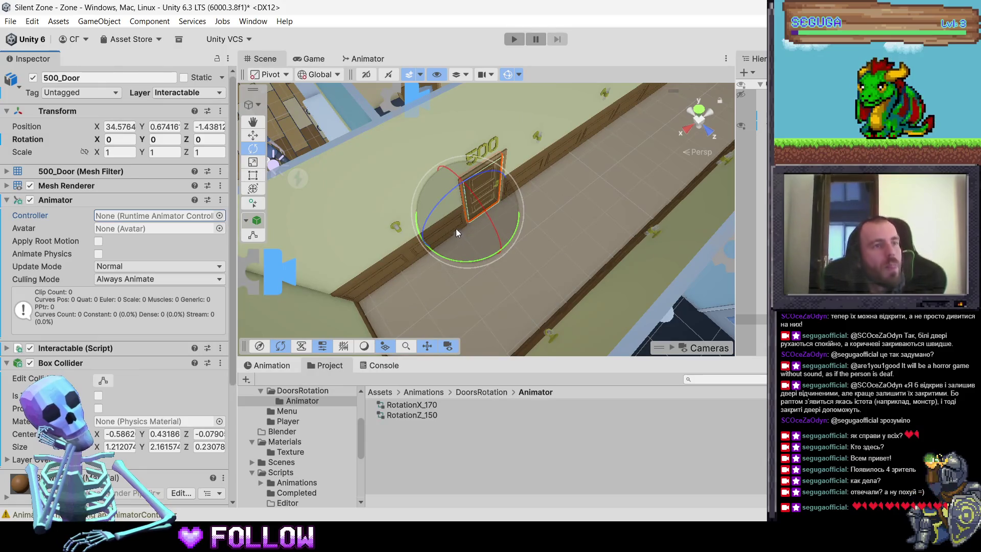
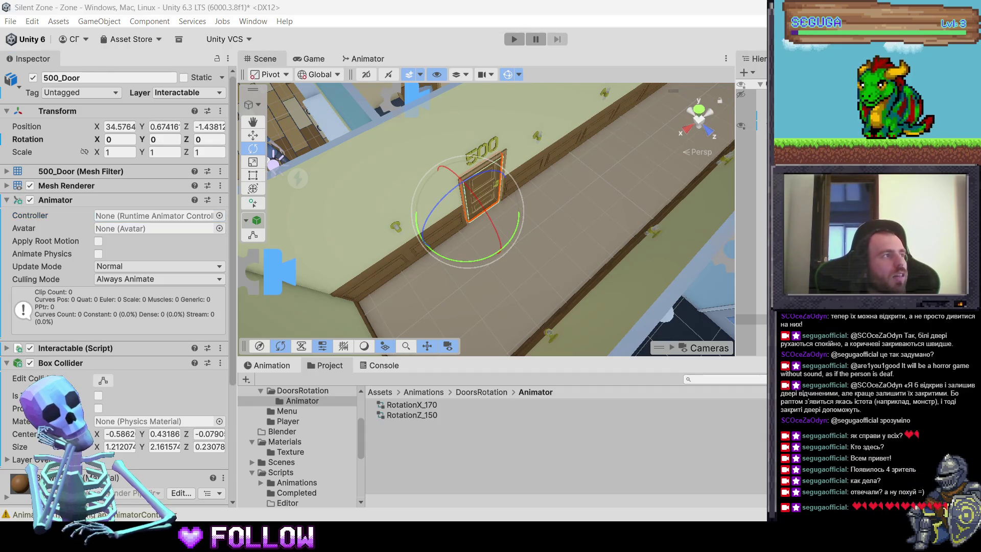
# Step: Test-swing the hallway door open, then undo the rotation
pyautogui.click(431, 433)
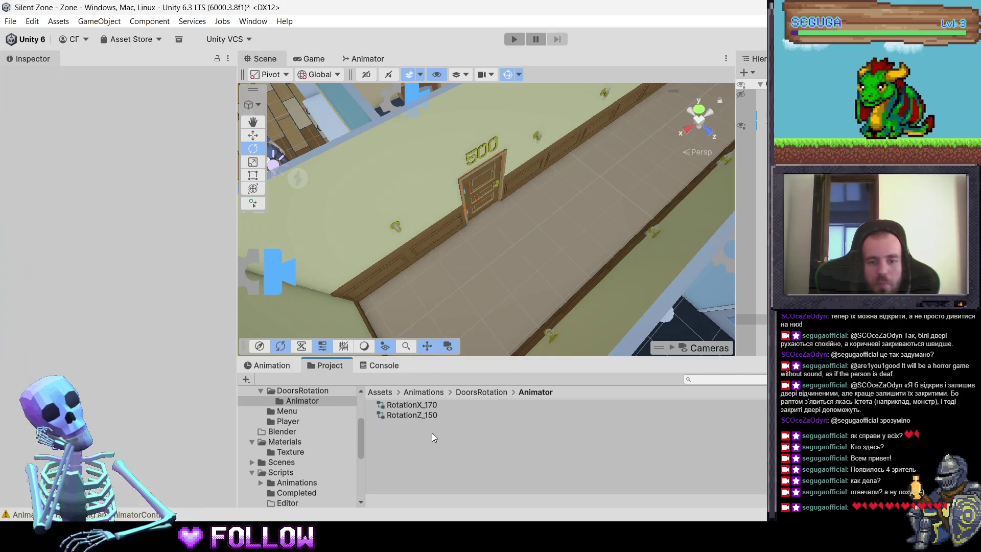
pyautogui.rightClick(410, 424)
pyautogui.click(403, 252)
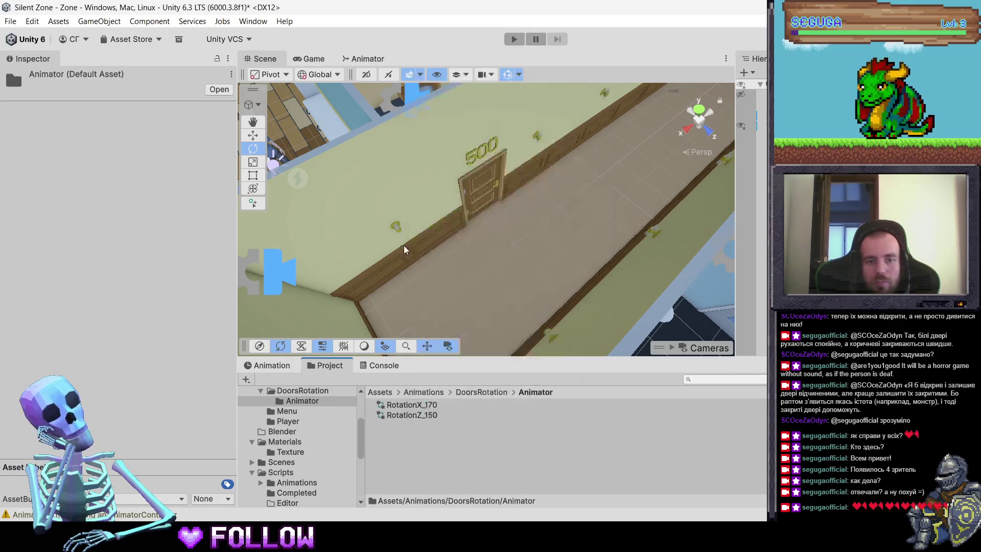
pyautogui.click(474, 204)
pyautogui.click(477, 204)
pyautogui.moveTo(512, 228)
pyautogui.mouseDown()
pyautogui.moveTo(412, 316)
pyautogui.moveTo(443, 295)
pyautogui.moveTo(513, 301)
pyautogui.mouseUp()
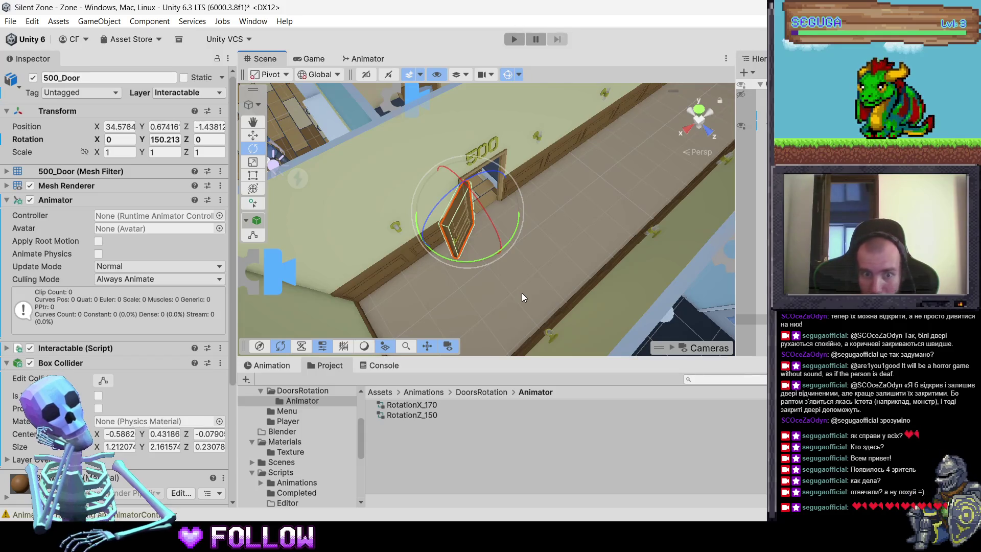
pyautogui.hotkey('ctrl', 'z')
pyautogui.moveTo(522, 292)
pyautogui.mouseDown()
pyautogui.moveTo(571, 323)
pyautogui.moveTo(541, 265)
pyautogui.moveTo(532, 213)
pyautogui.moveTo(469, 203)
pyautogui.moveTo(515, 222)
pyautogui.moveTo(460, 255)
pyautogui.moveTo(440, 286)
pyautogui.mouseUp()
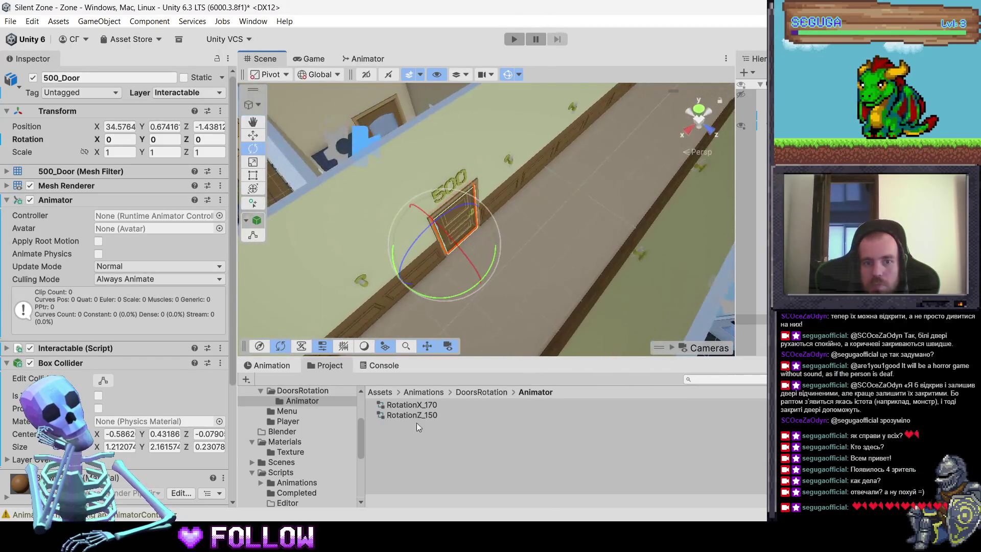
# Step: Rename the RotationZ_150 controller to RotationWhiteZ_150
pyautogui.click(435, 414)
pyautogui.click(413, 415)
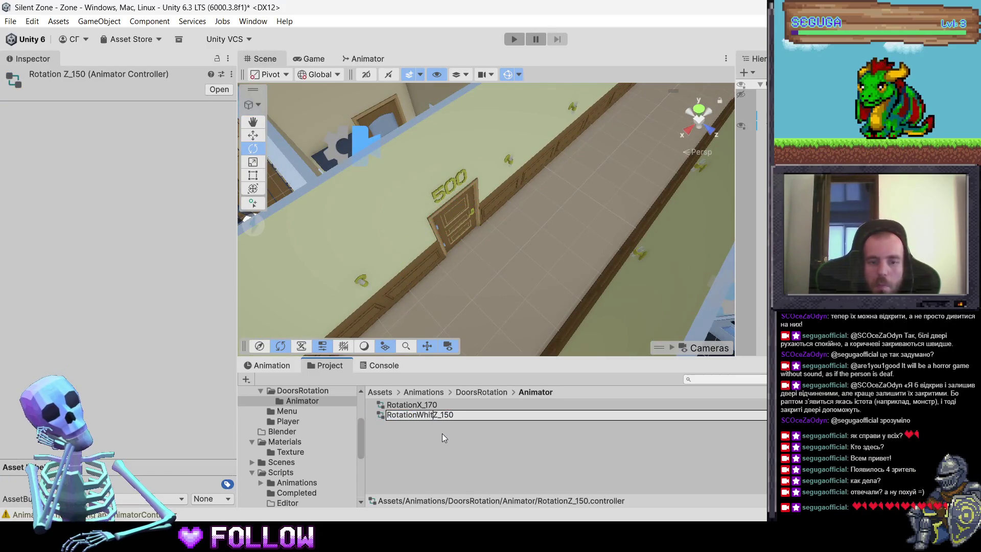
pyautogui.write('e')
pyautogui.press('Return')
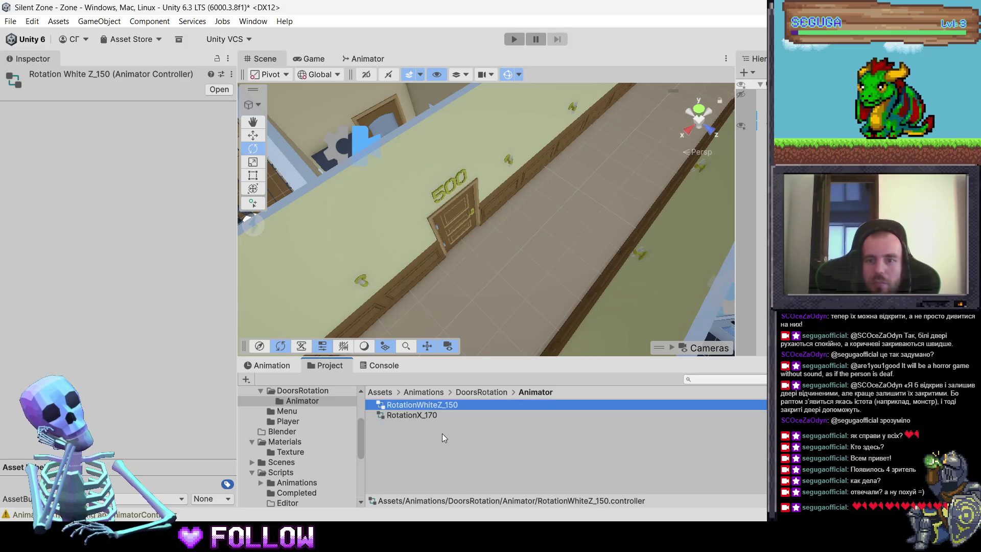
pyautogui.press('Down')
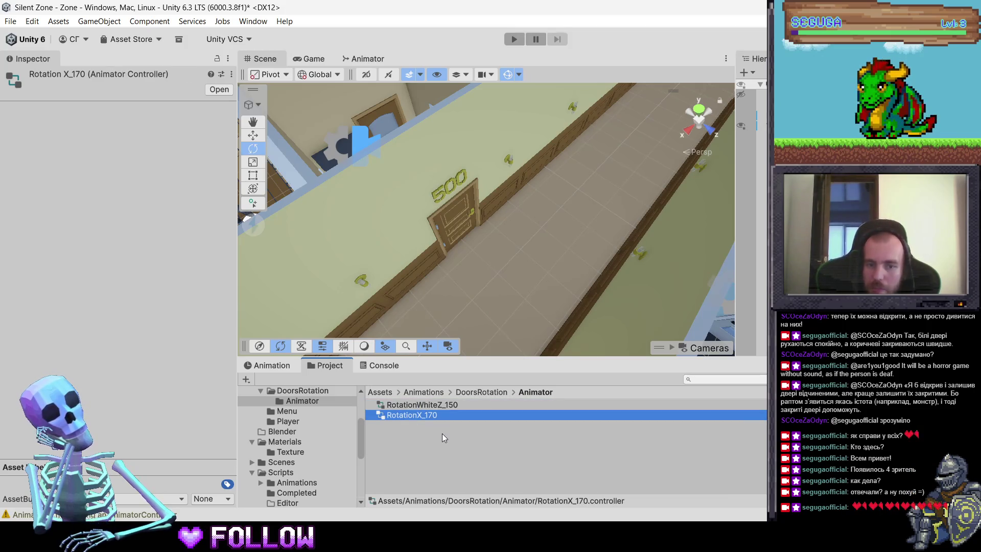
# Step: Select 500_Door in the Scene and show its Animation timeline
pyautogui.click(446, 229)
pyautogui.rightClick(447, 227)
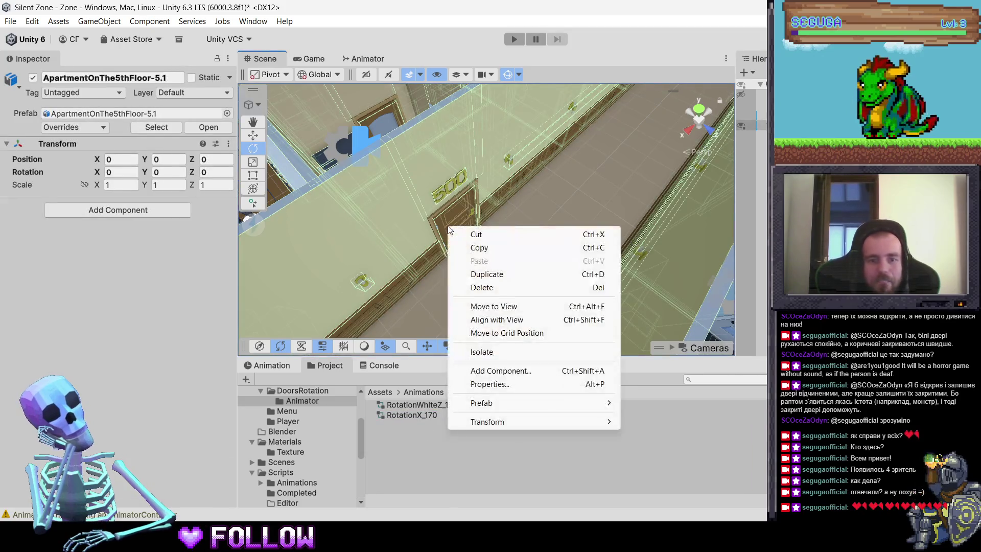
pyautogui.click(447, 226)
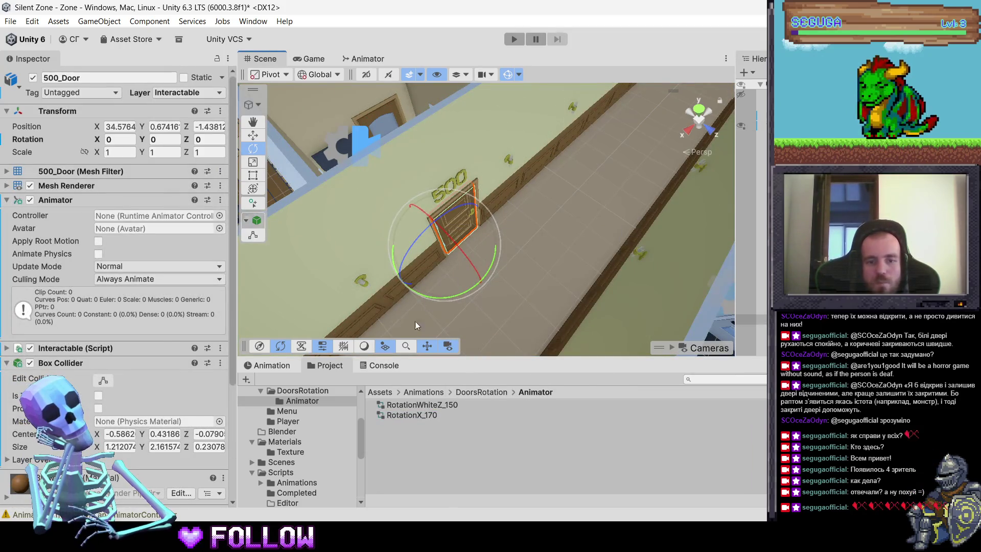
pyautogui.click(268, 364)
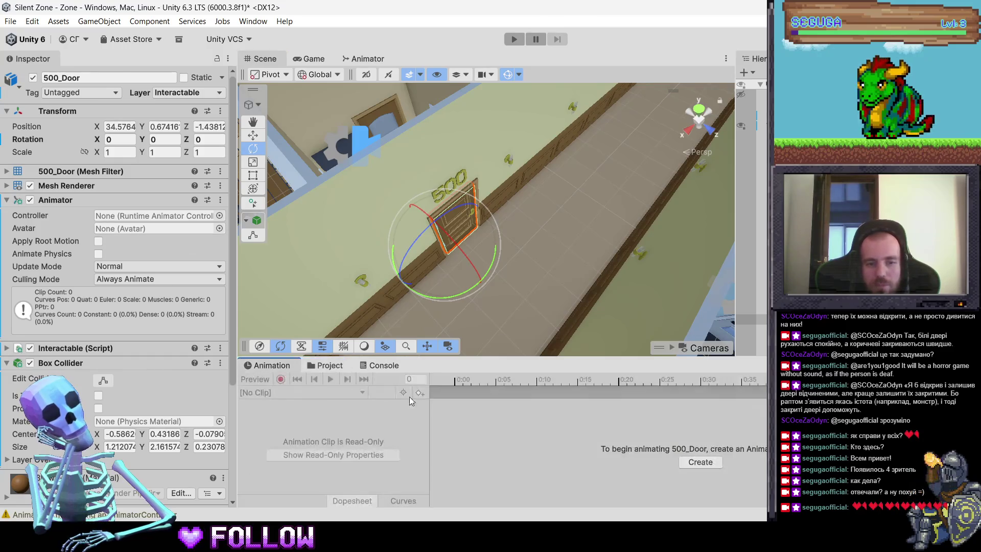
# Step: Create a new animation clip for 500_Door named RotationOpenZ_150
pyautogui.click(697, 463)
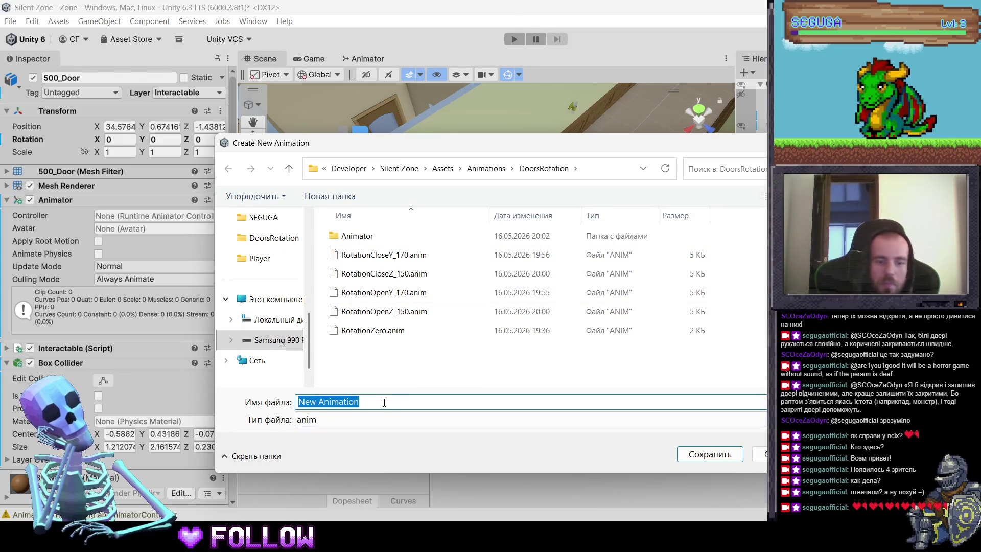
pyautogui.write('Rotation')
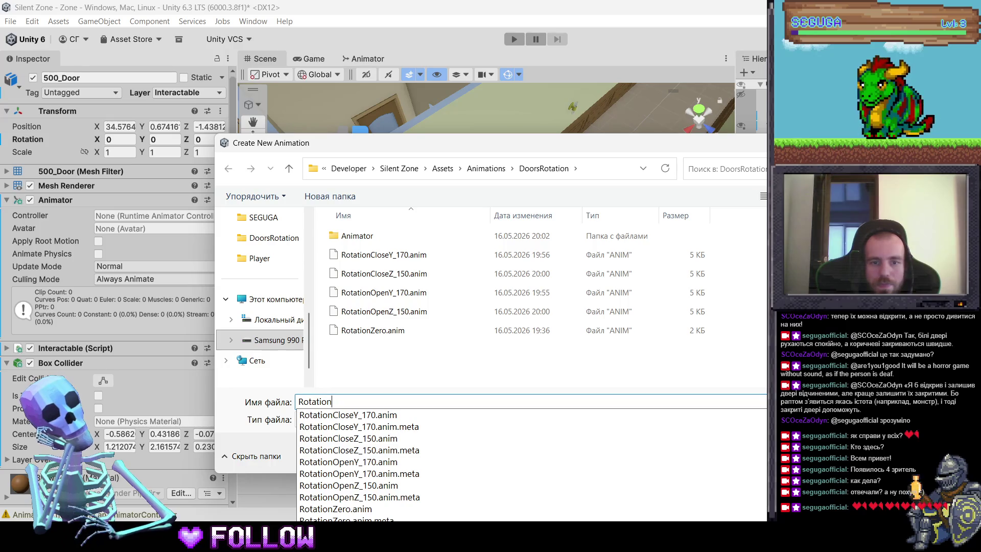
pyautogui.write('OpenZ')
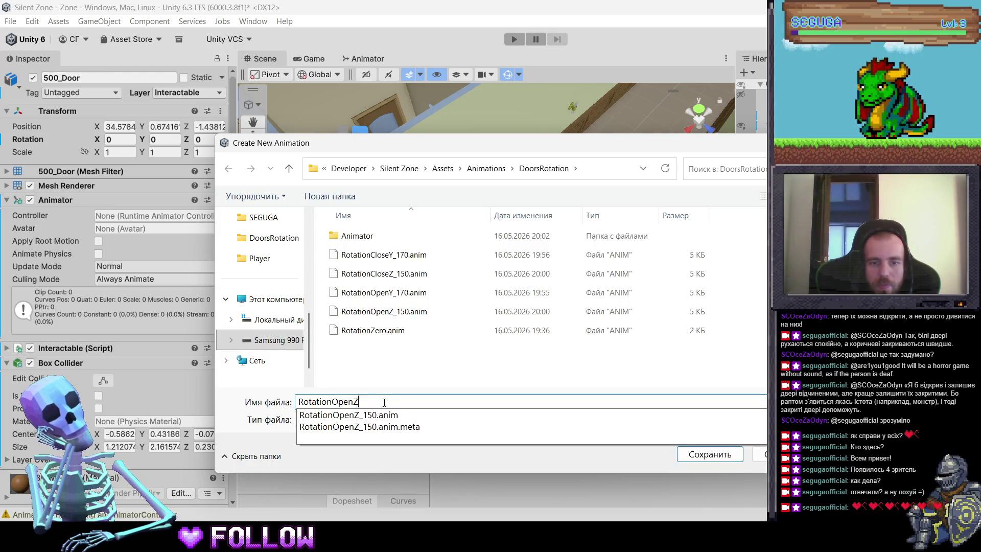
pyautogui.write('_150')
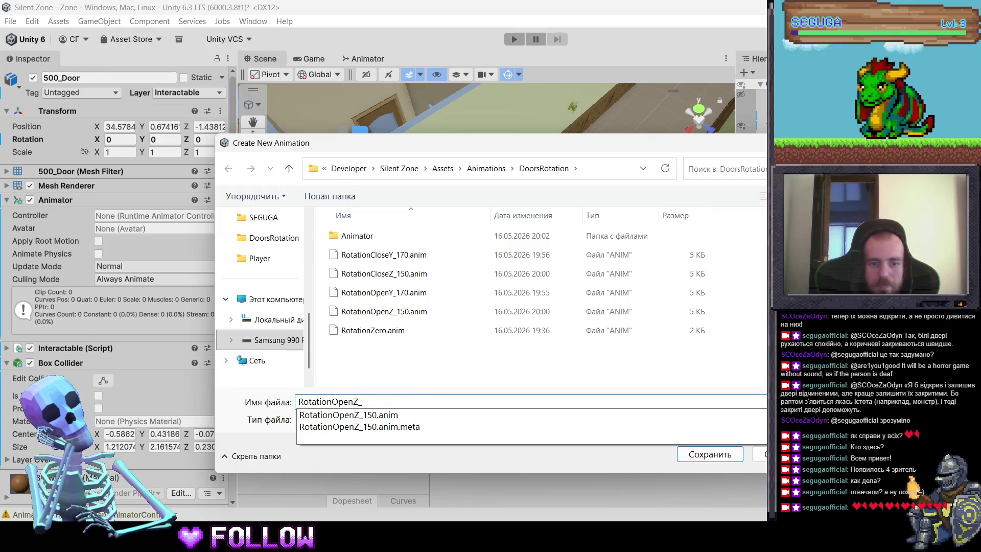
pyautogui.press('Return')
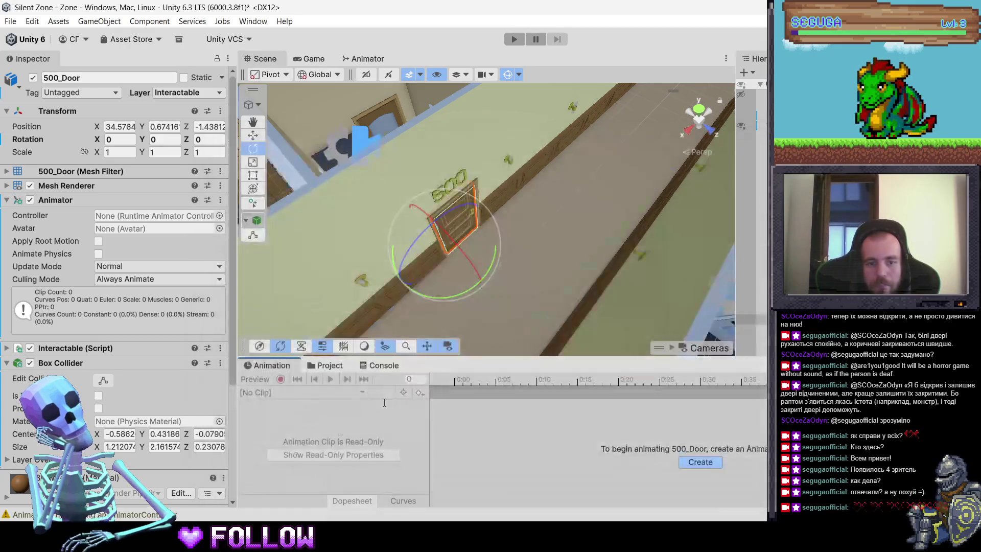
pyautogui.click(338, 367)
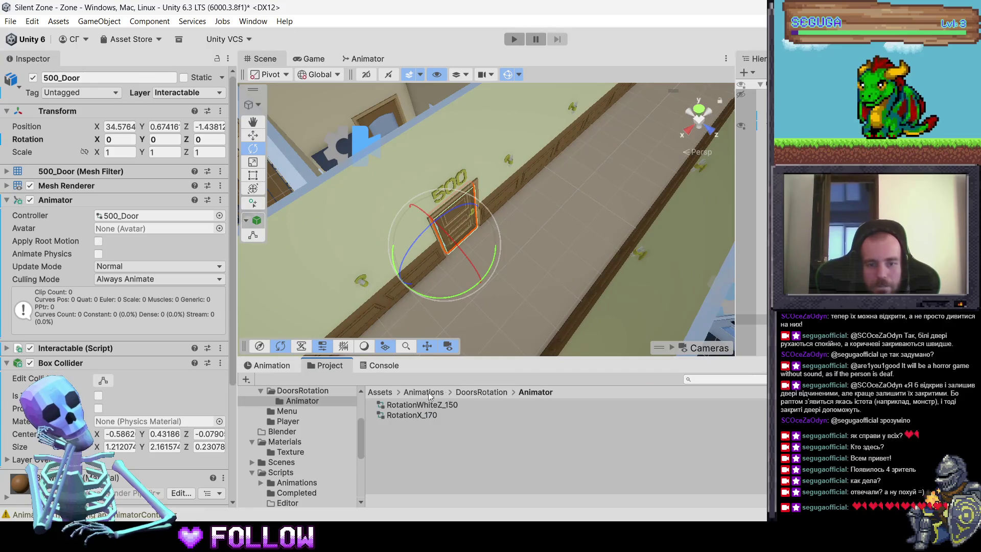
# Step: Add 'White' to the old clips, making RotationOpenWhiteZ_150 and RotationCloseWhiteZ_150
pyautogui.click(462, 391)
pyautogui.click(437, 456)
pyautogui.click(437, 456)
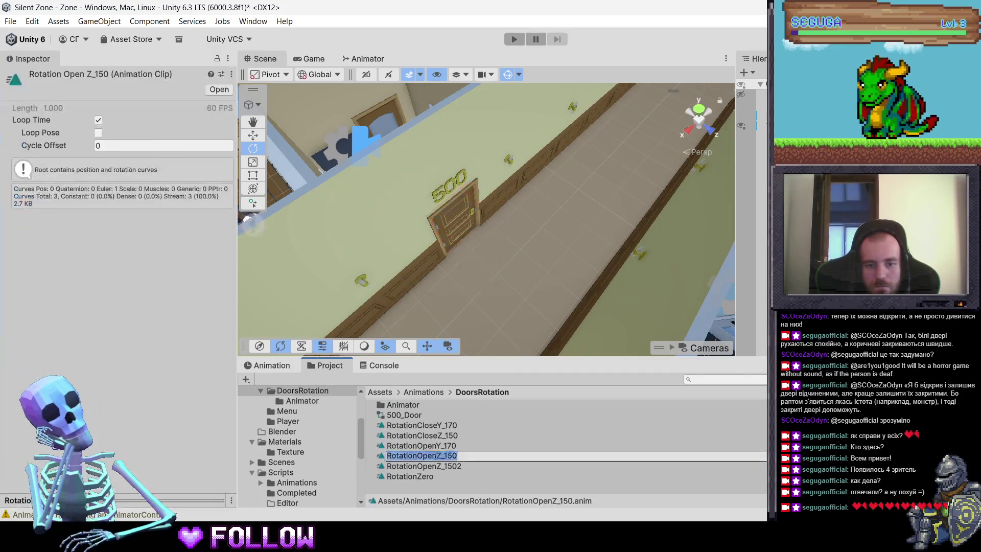
pyautogui.write('Wh')
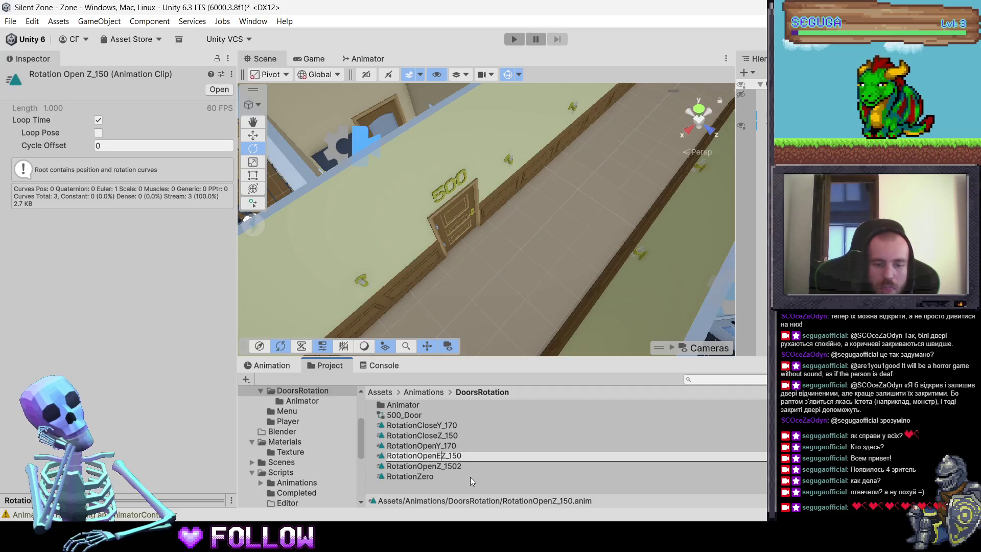
pyautogui.write('ite')
pyautogui.press('Return')
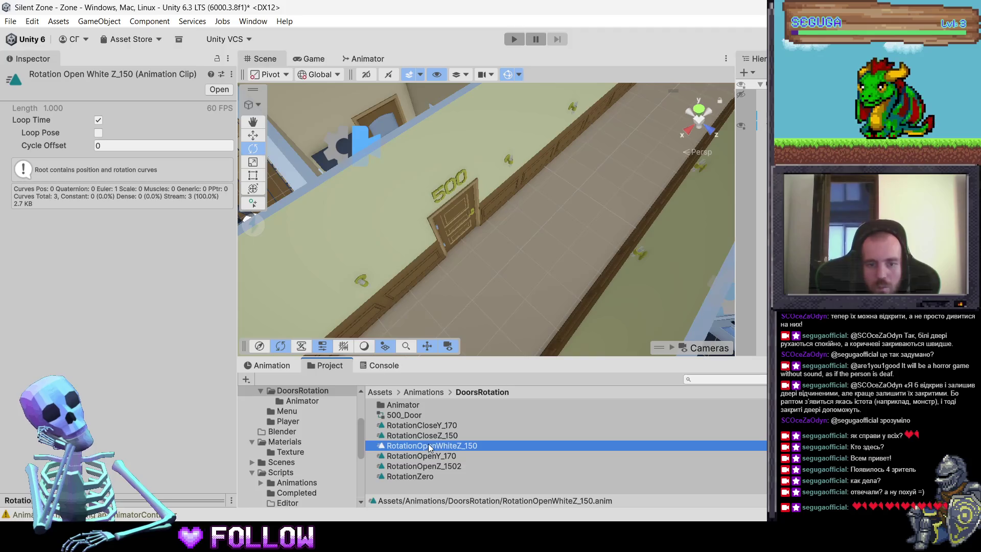
pyautogui.click(435, 437)
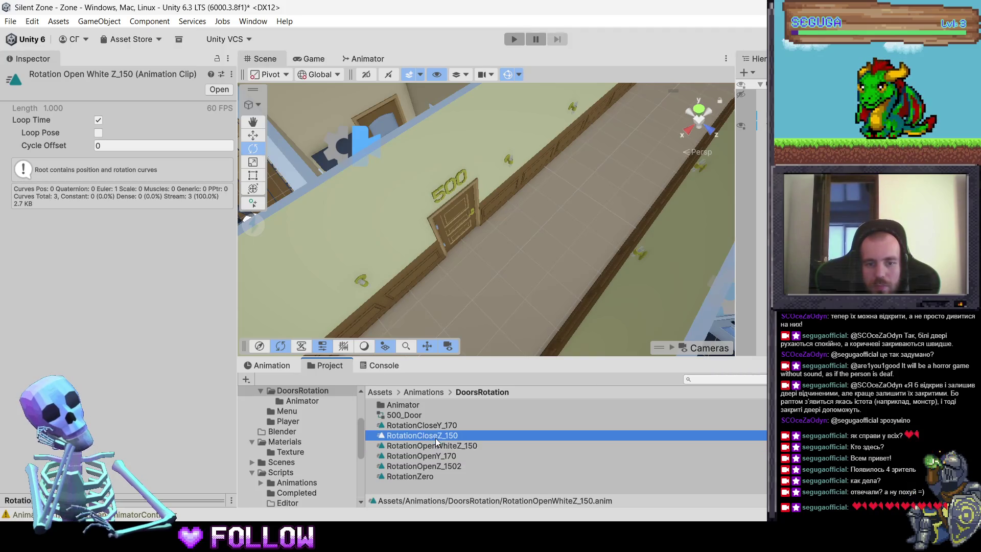
pyautogui.click(439, 438)
pyautogui.write('hite')
pyautogui.press('Return')
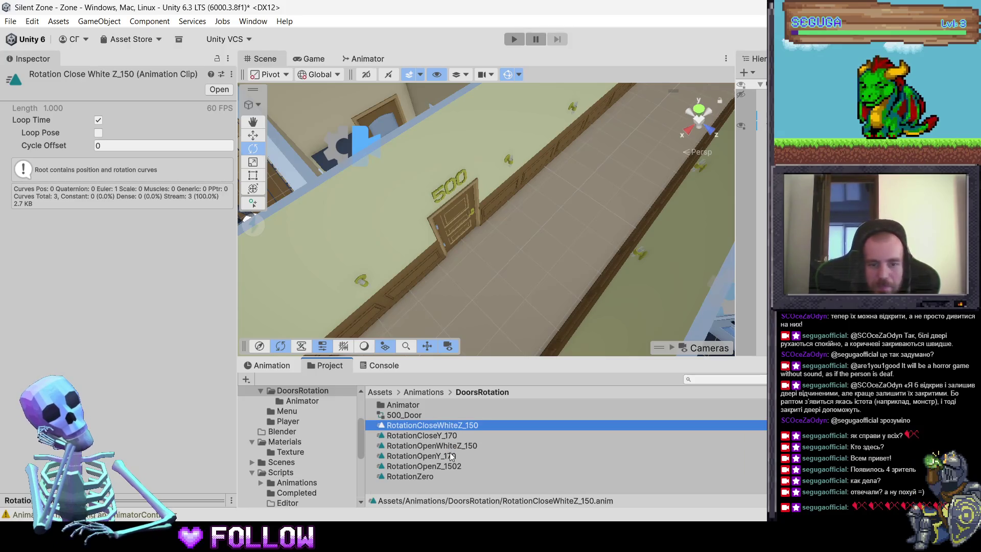
# Step: Rename the new RotationOpenZ_1502 clip to RotationOpenZ_150
pyautogui.click(444, 436)
pyautogui.click(455, 454)
pyautogui.click(461, 466)
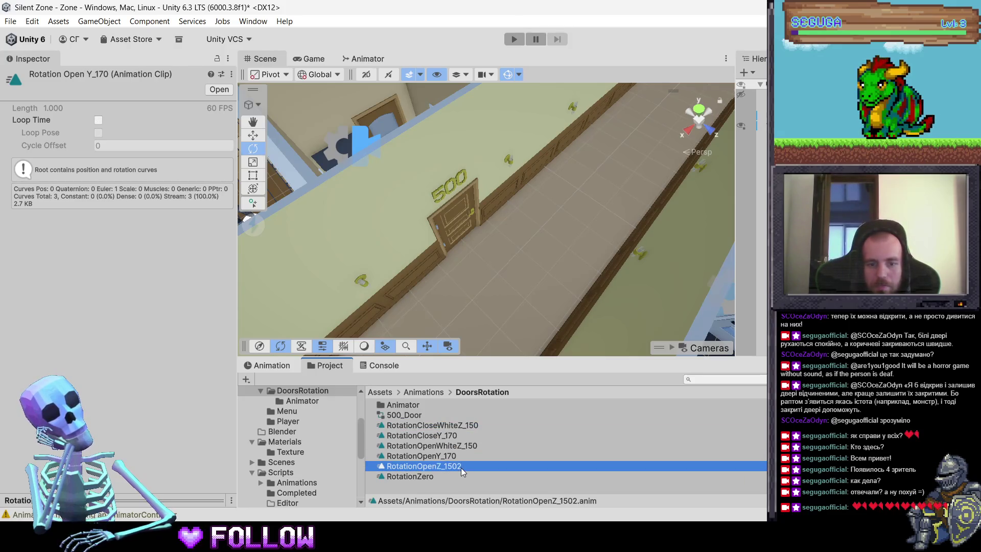
pyautogui.click(455, 469)
pyautogui.press('BackSpace')
pyautogui.press('Return')
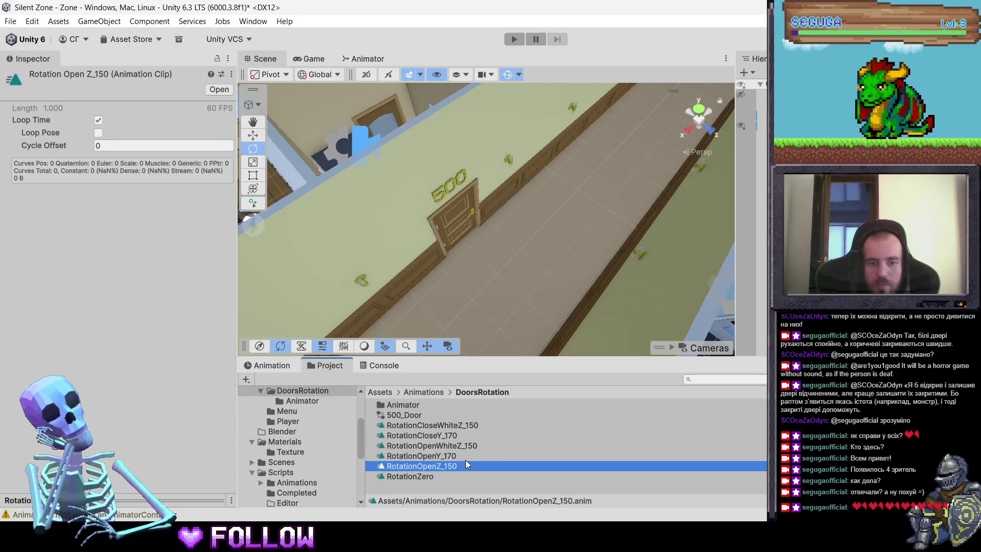
pyautogui.doubleClick(397, 404)
# Step: Move the 500_Door controller into the Animator folder
pyautogui.click(473, 392)
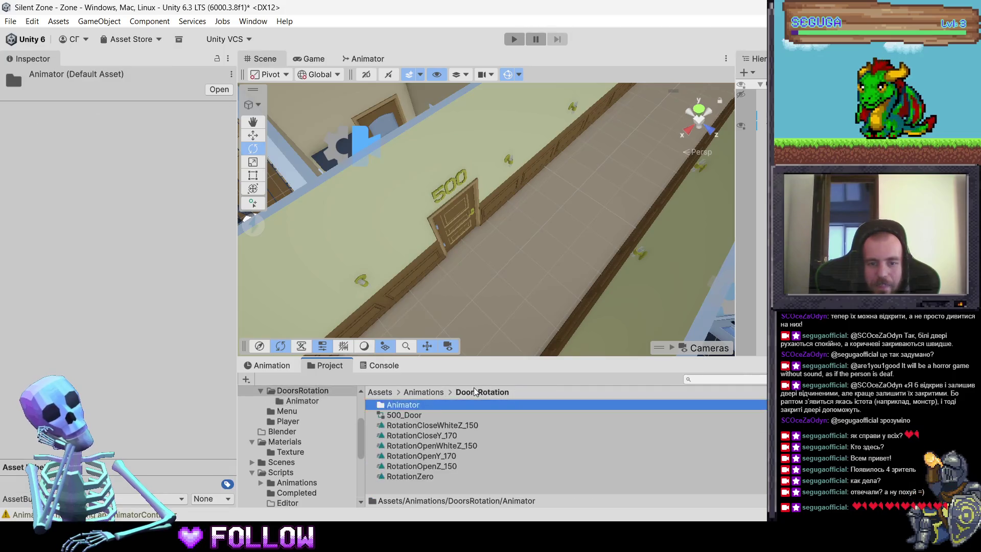
pyautogui.click(402, 414)
pyautogui.doubleClick(418, 404)
pyautogui.click(440, 405)
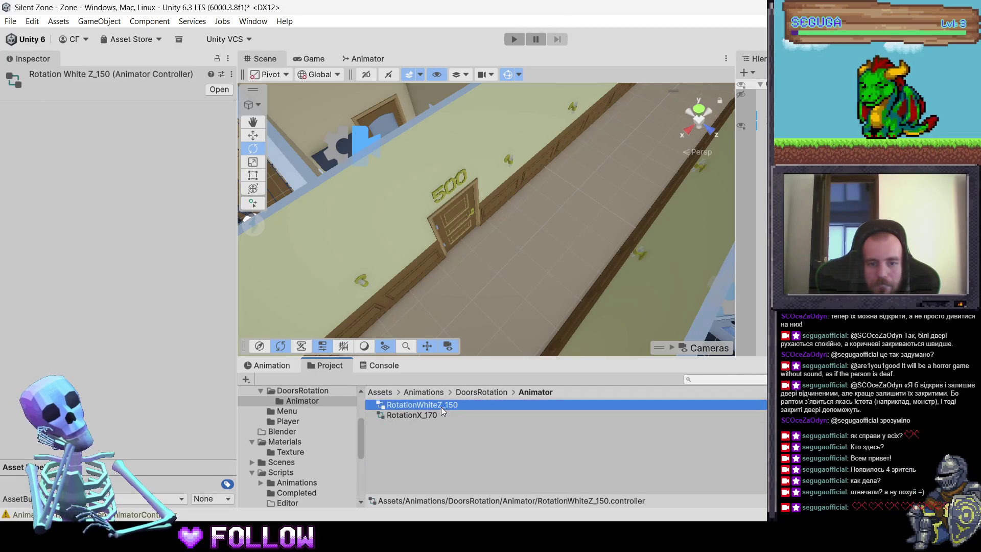
pyautogui.click(476, 392)
pyautogui.click(423, 415)
pyautogui.moveTo(424, 415); pyautogui.dragTo(411, 404)
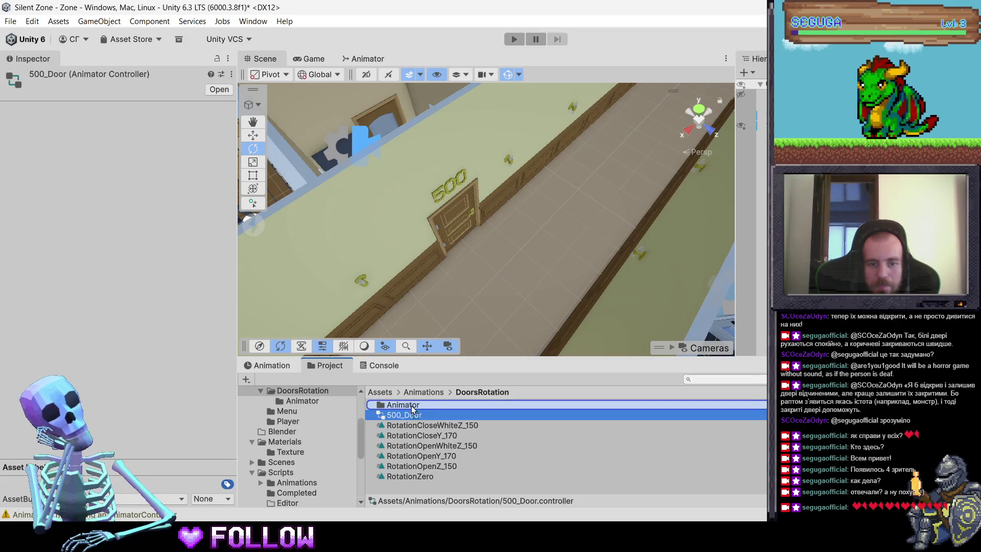
pyautogui.doubleClick(411, 404)
# Step: Rename the 500_Door controller to RotationZ_150
pyautogui.click(411, 407)
pyautogui.press('F2')
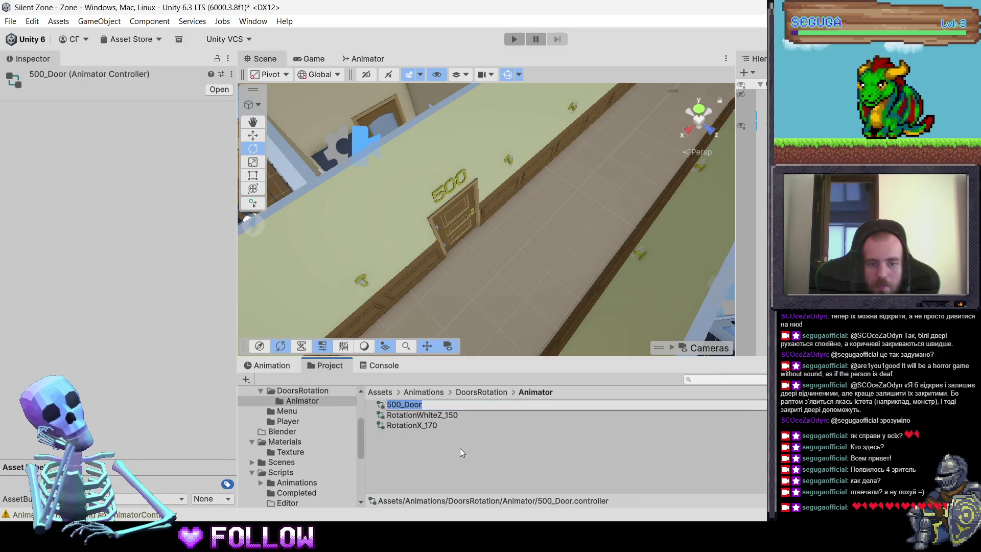
pyautogui.write('Rotation')
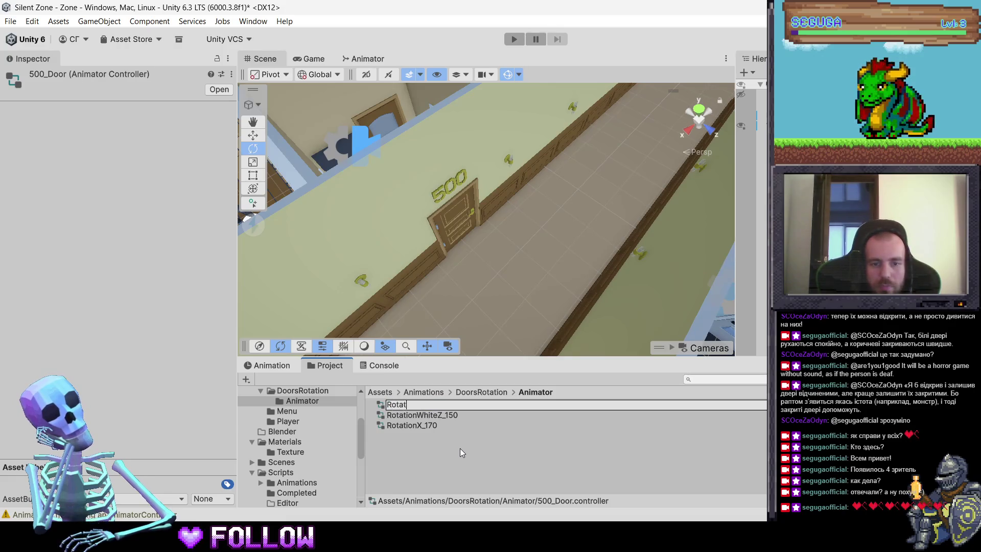
pyautogui.write('Z_150')
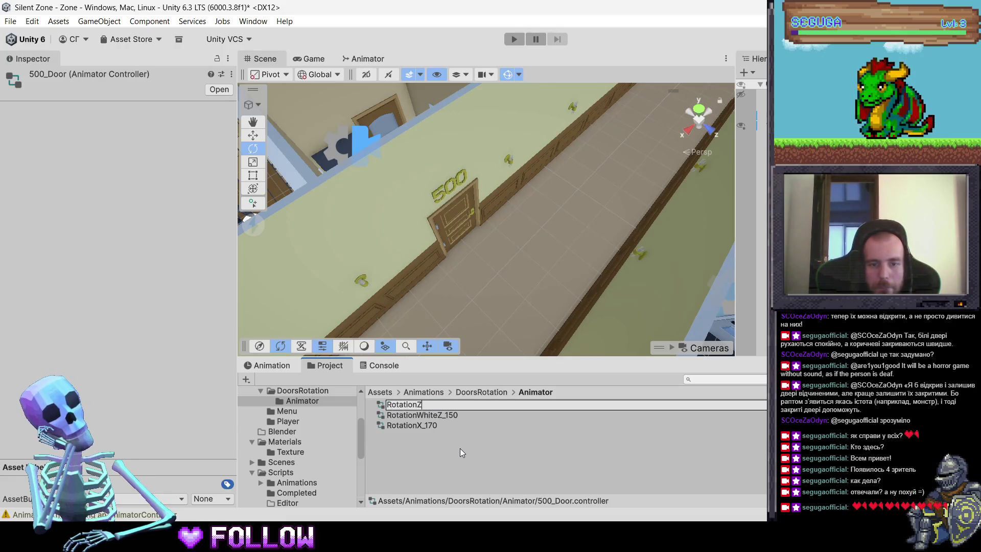
pyautogui.press('Return')
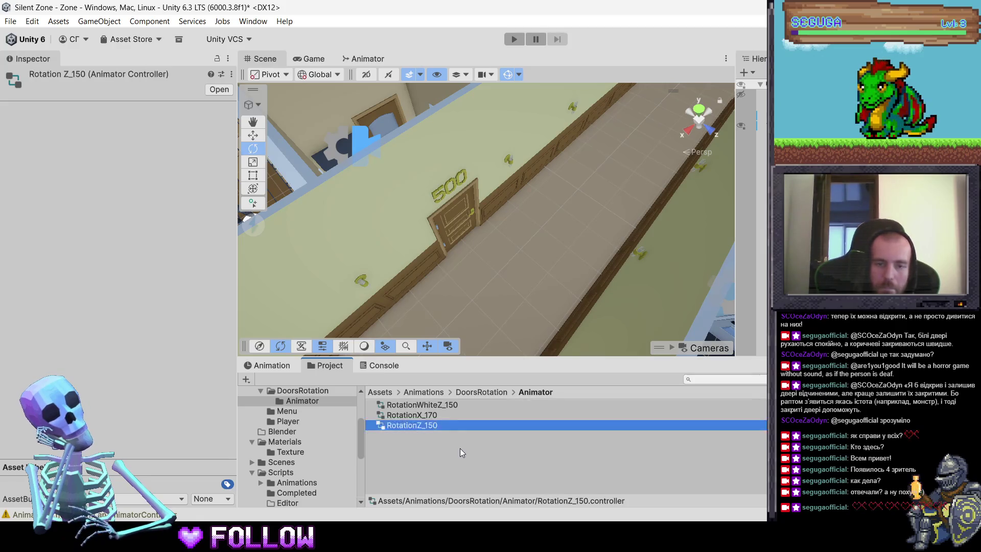
# Step: Inspect the RotationOpenZ_150 clip in DoorsRotation and select 500_Door in the Scene
pyautogui.click(431, 391)
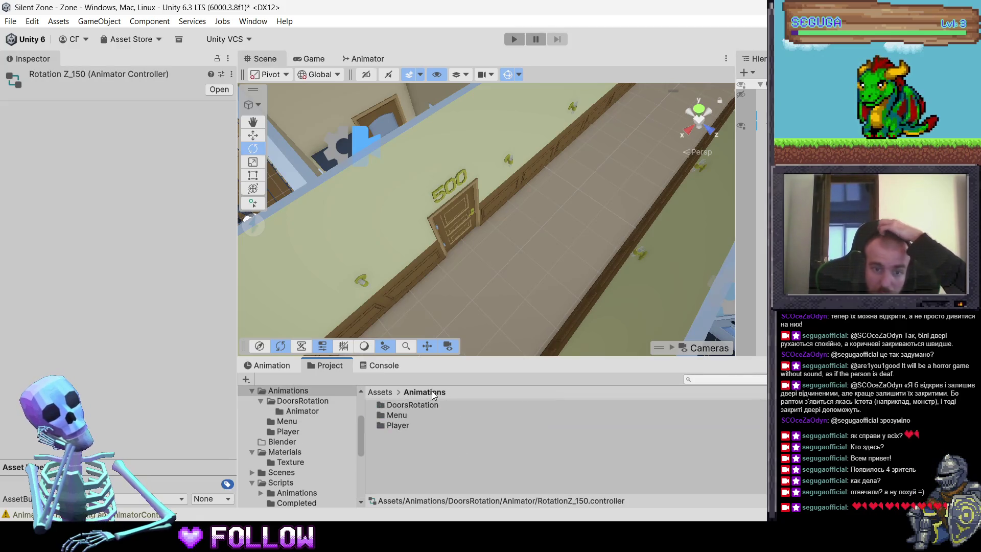
pyautogui.doubleClick(414, 405)
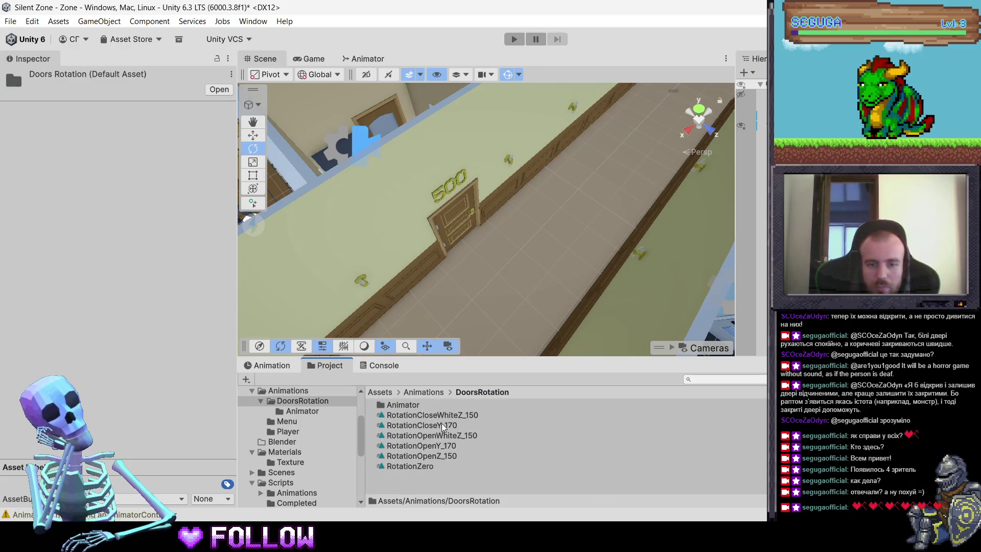
pyautogui.click(448, 454)
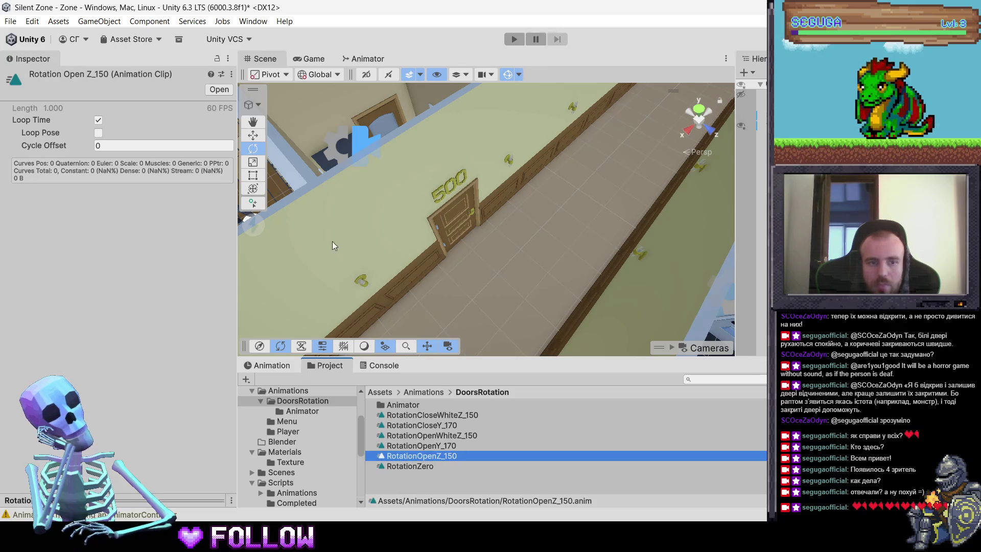
pyautogui.click(468, 229)
pyautogui.click(467, 229)
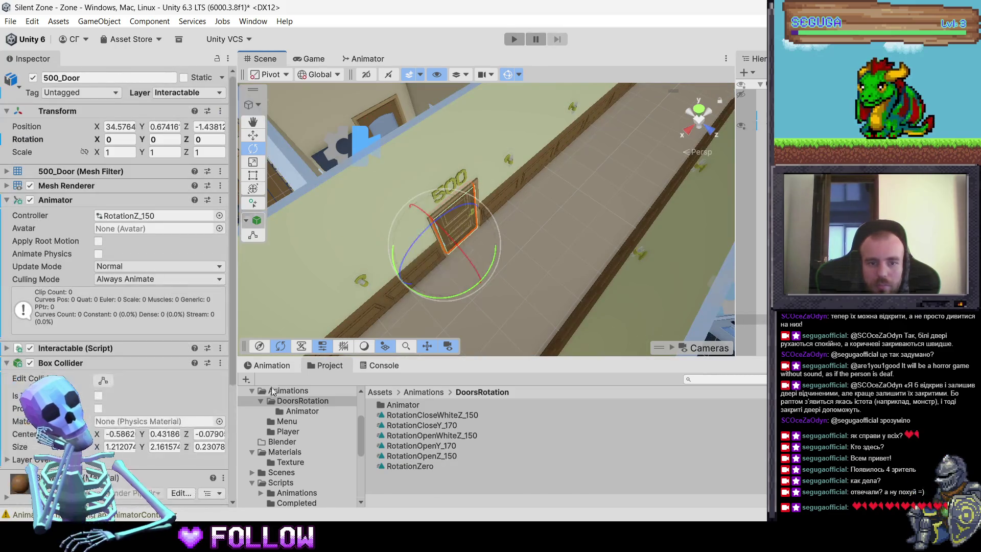
# Step: Key 500_Door's rotation from 0 at frame 0 to Y 150° at frame 60
pyautogui.click(266, 366)
pyautogui.click(280, 379)
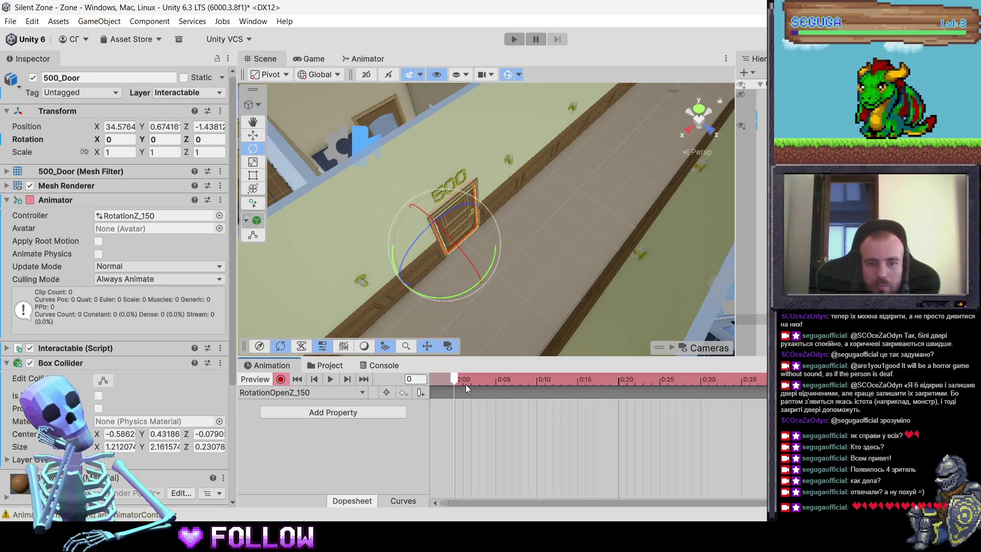
pyautogui.rightClick(41, 141)
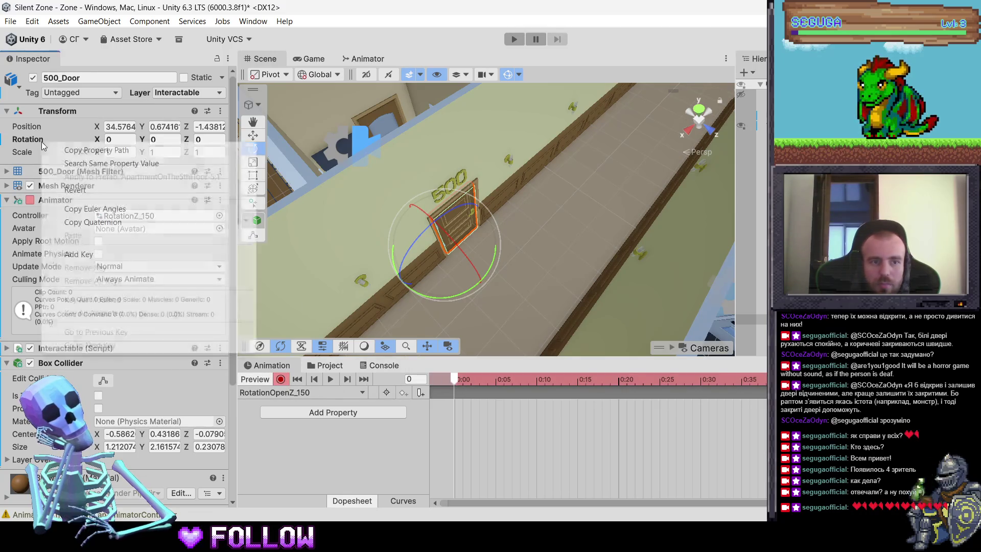
pyautogui.click(76, 254)
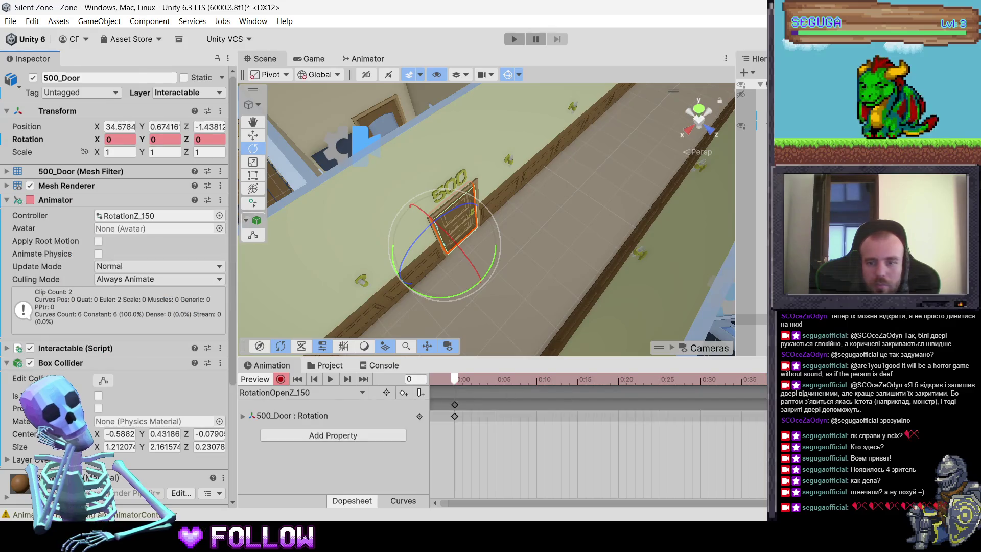
pyautogui.write('60')
pyautogui.press('Return')
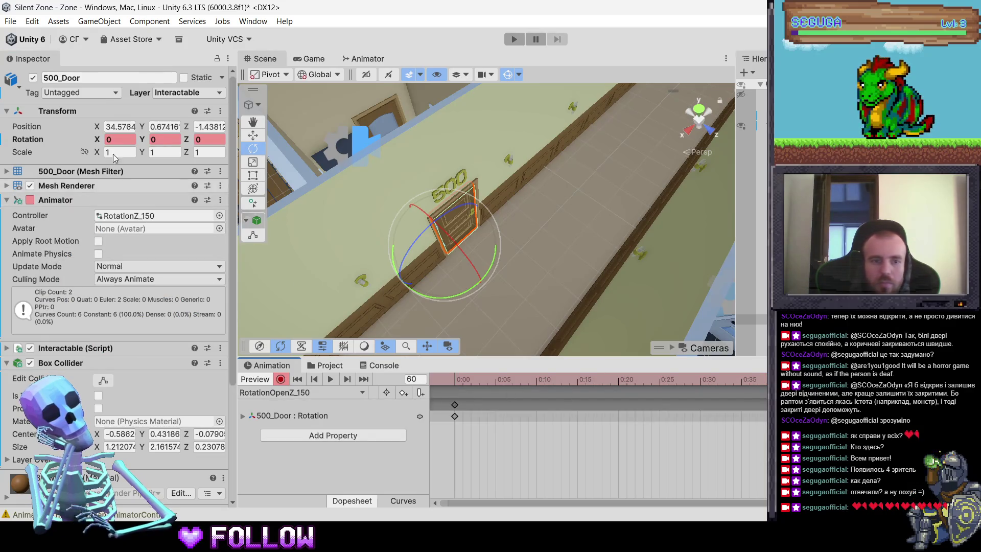
pyautogui.click(164, 138)
pyautogui.write('150')
pyautogui.press('Return')
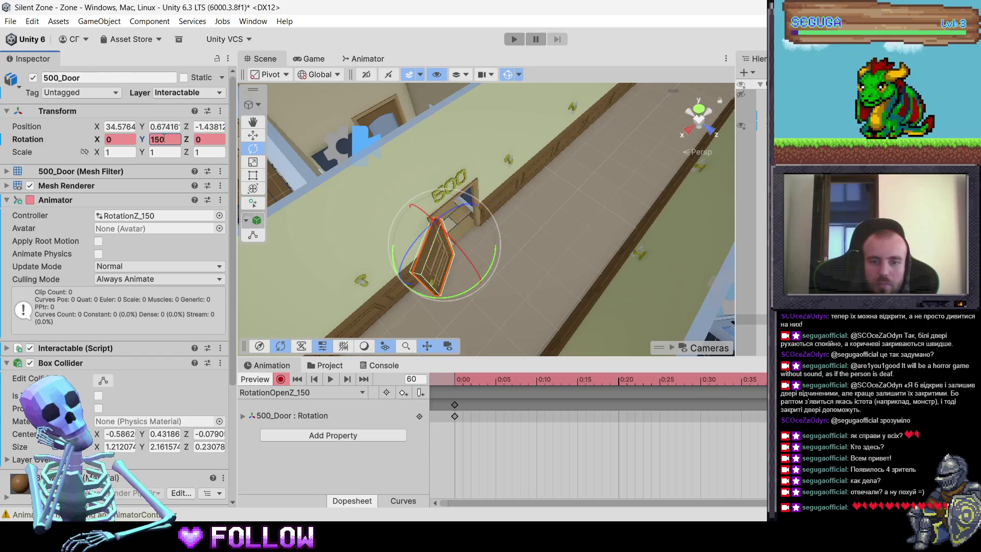
pyautogui.click(276, 393)
pyautogui.click(299, 425)
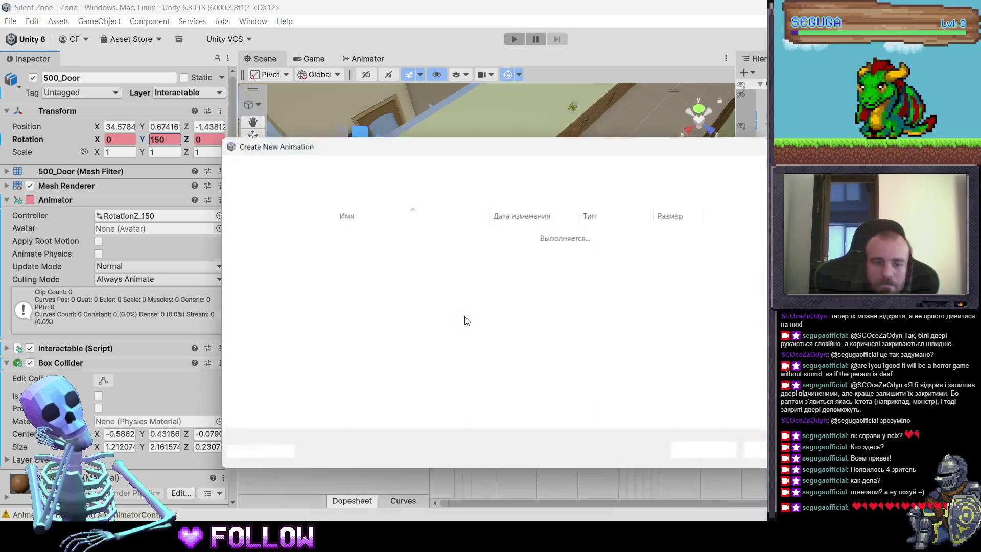
# Step: Name the new clip RotationCloseZ_150 and save it in DoorsRotation
pyautogui.write('R')
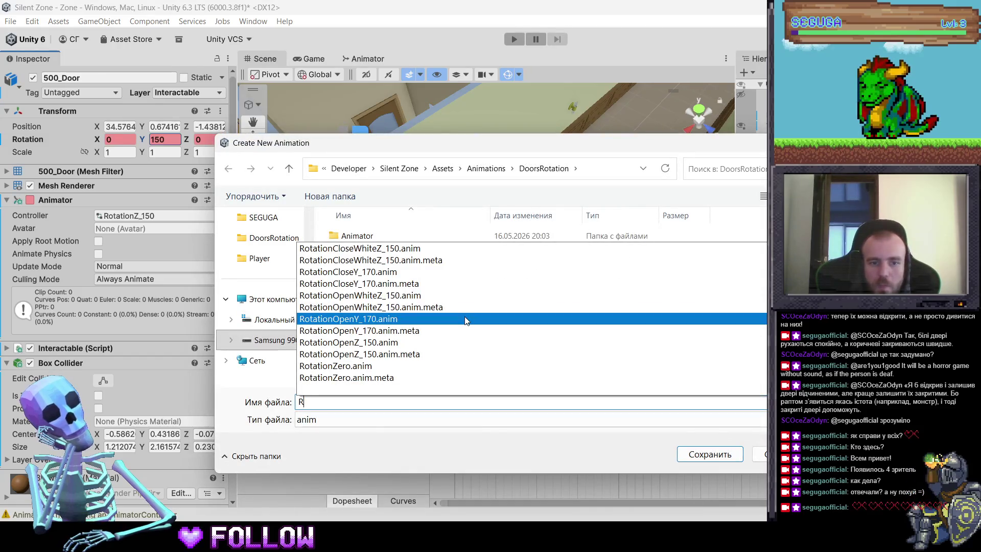
pyautogui.write('otation')
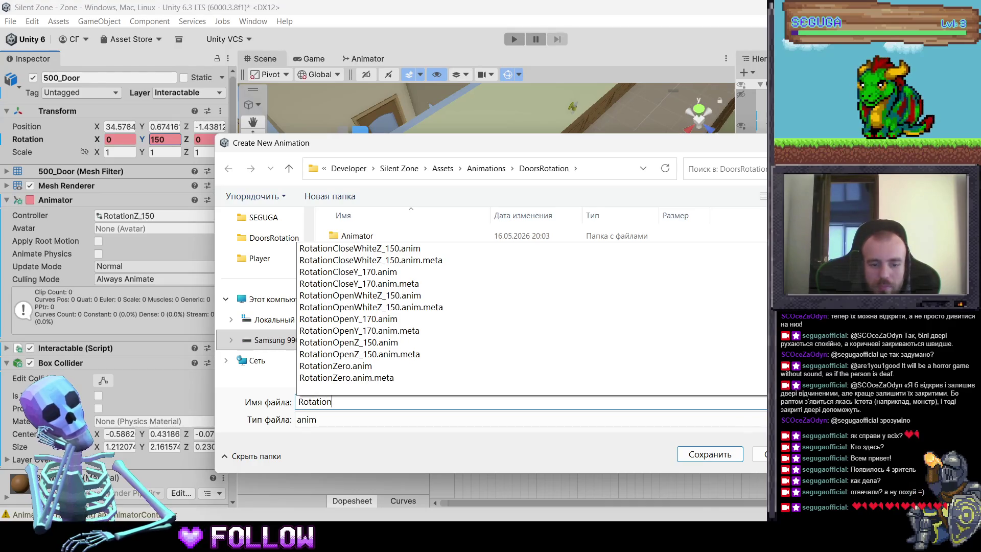
pyautogui.write('Close')
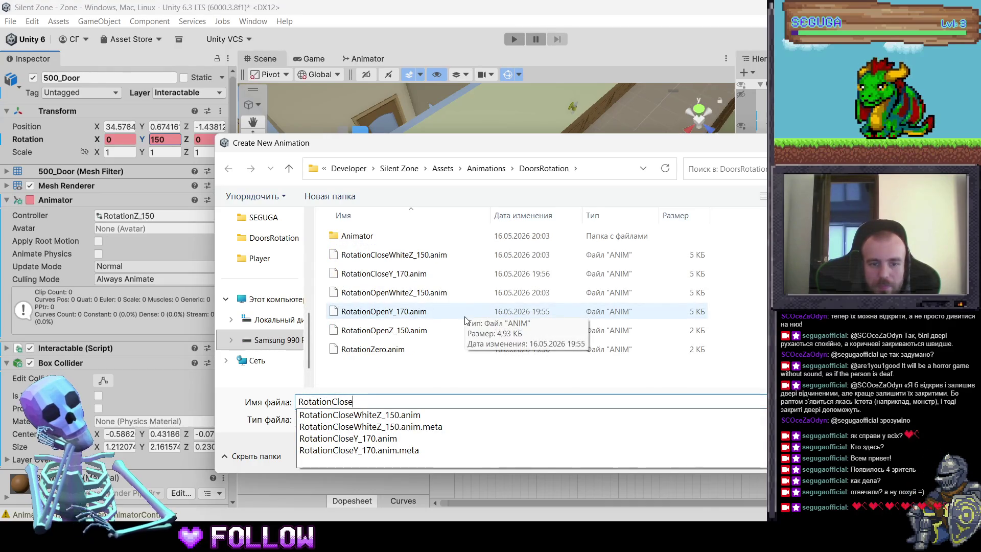
pyautogui.write('Z_150')
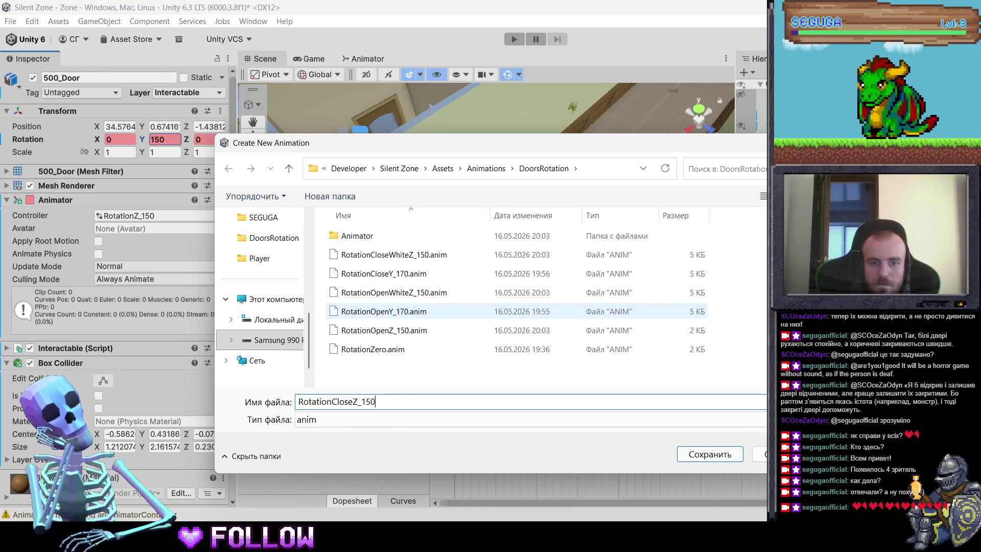
pyautogui.press('Return')
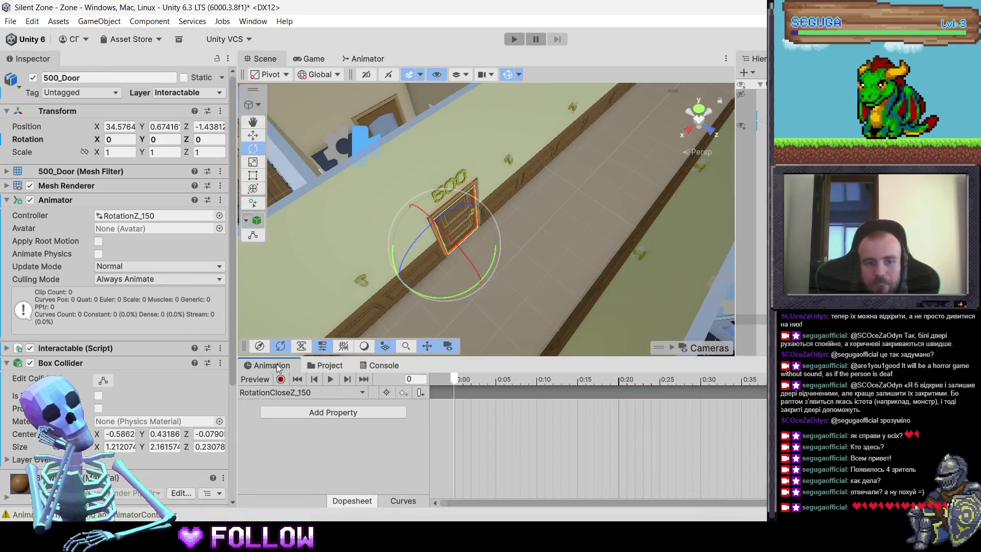
# Step: Key RotationCloseZ_150 with Y rotation 150° at frame 0 and 0° at frame 60
pyautogui.click(280, 378)
pyautogui.click(164, 139)
pyautogui.write('150')
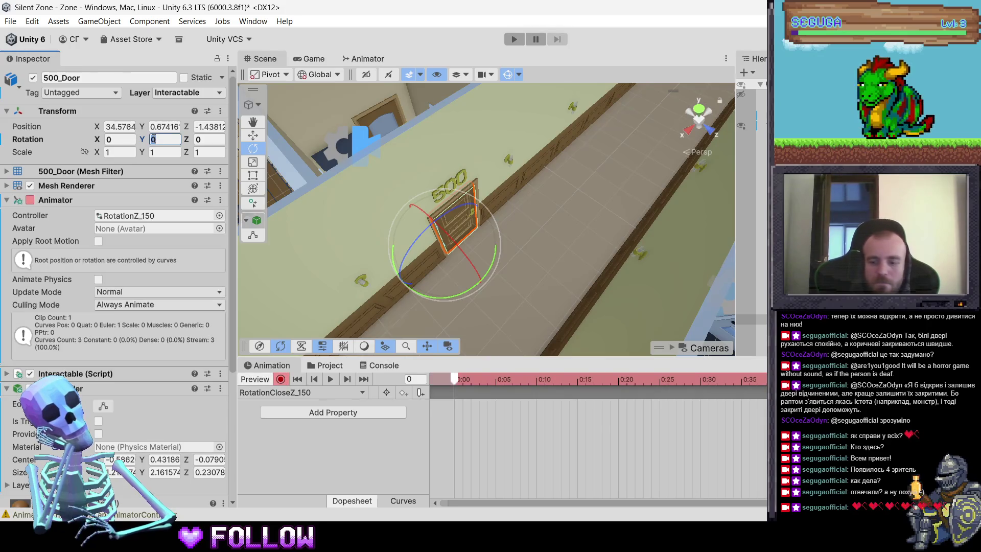
pyautogui.press('Return')
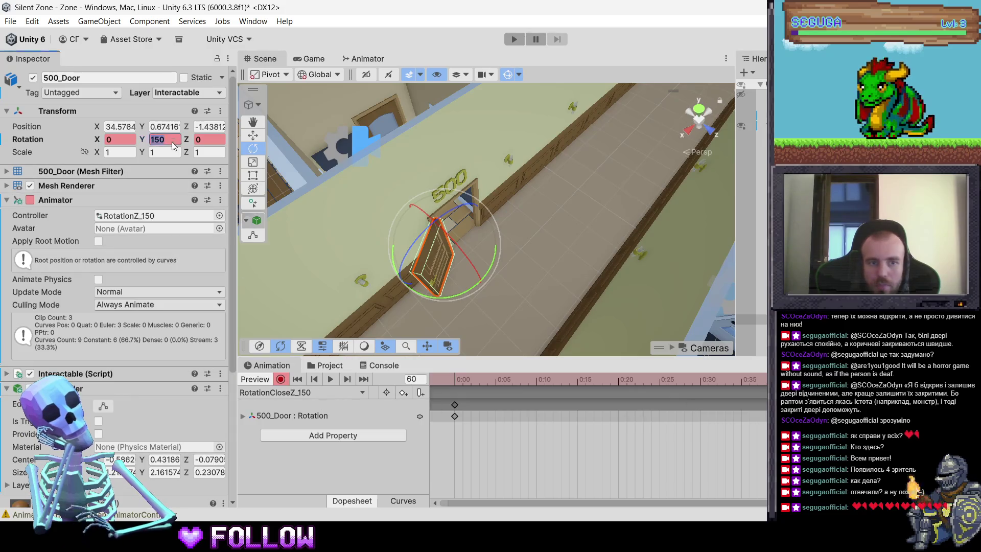
pyautogui.write('0')
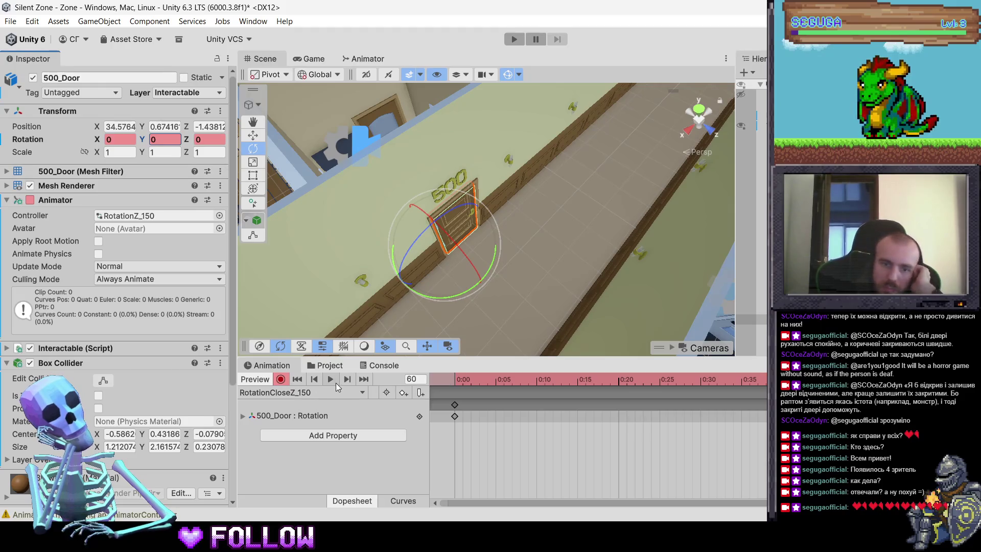
pyautogui.click(379, 369)
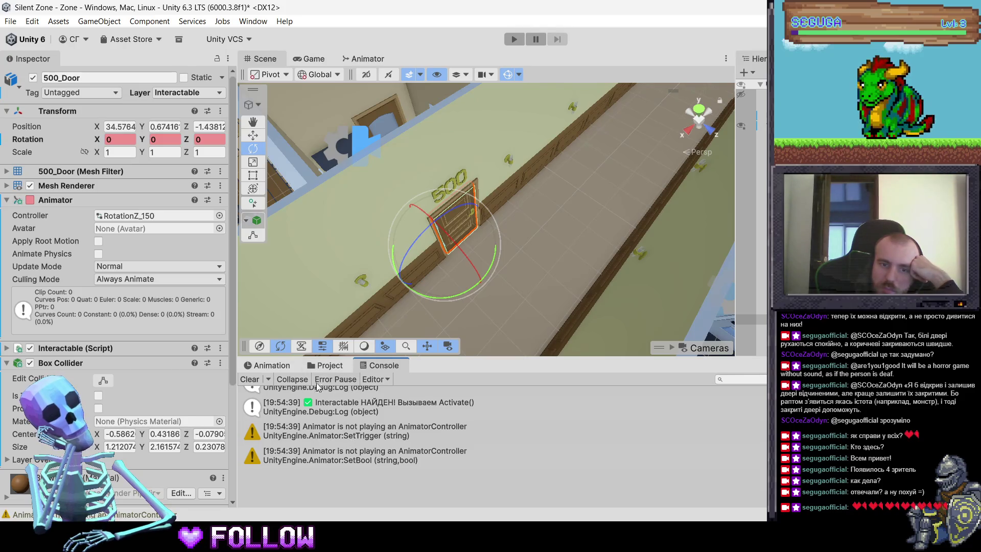
# Step: Load the RotationZ_150 controller in the Animator and arrange the open and close states
pyautogui.click(324, 365)
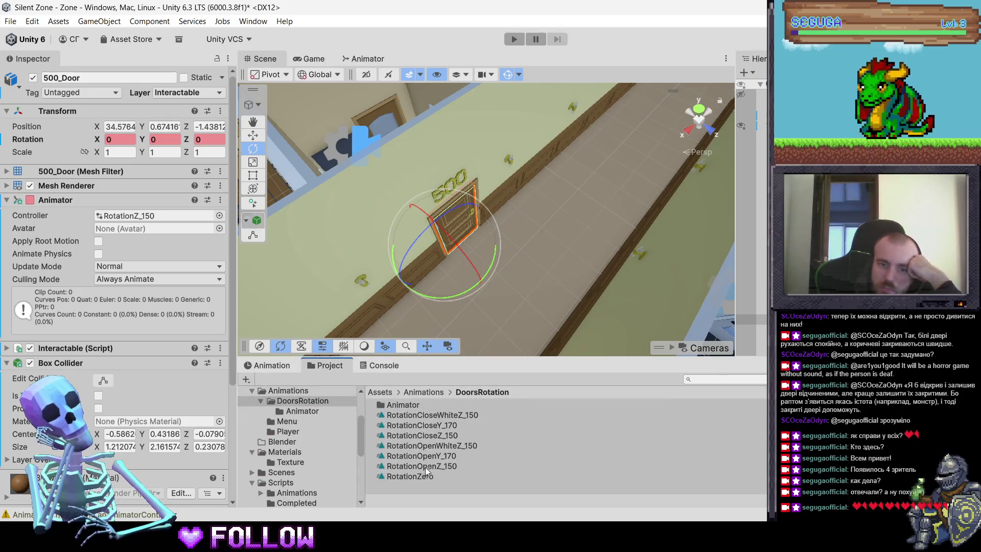
pyautogui.click(409, 404)
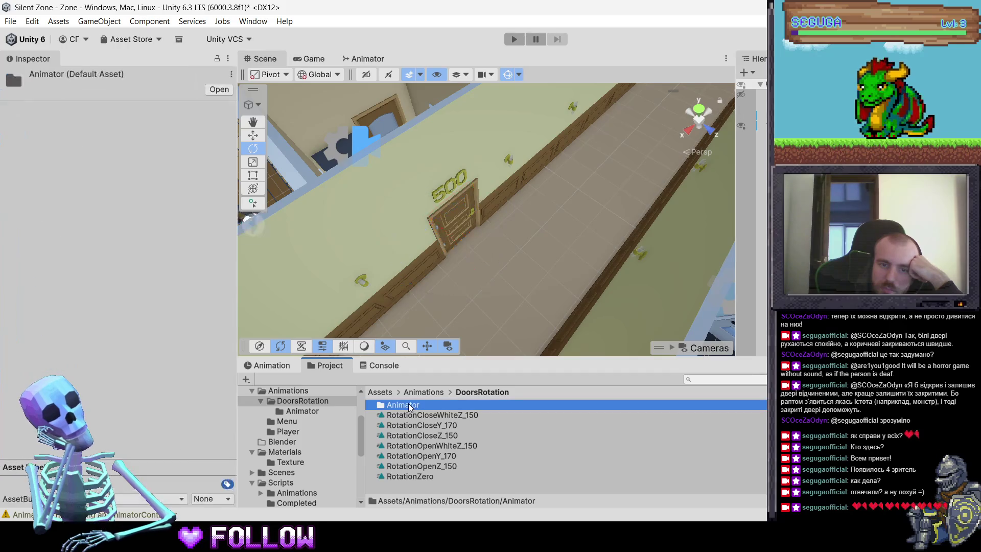
pyautogui.click(375, 62)
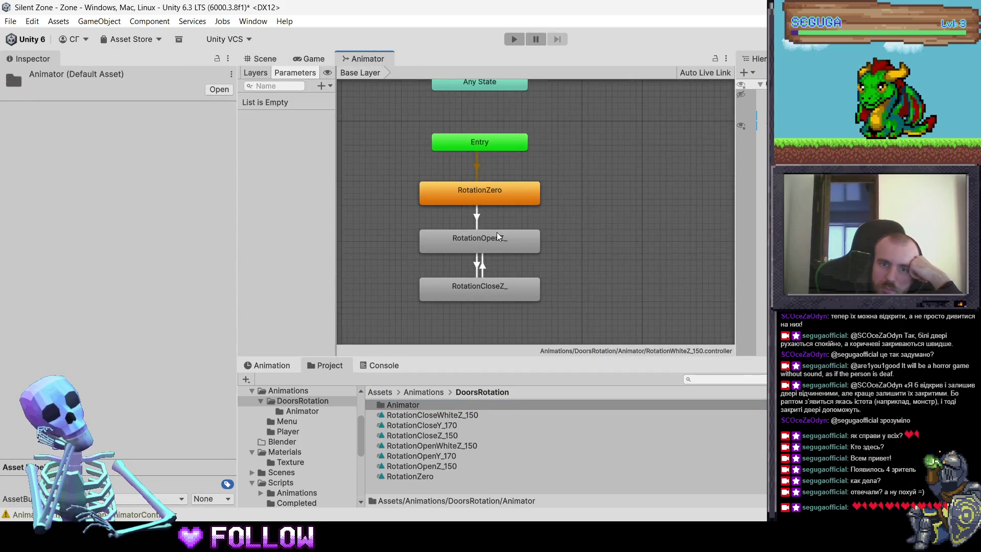
pyautogui.doubleClick(415, 406)
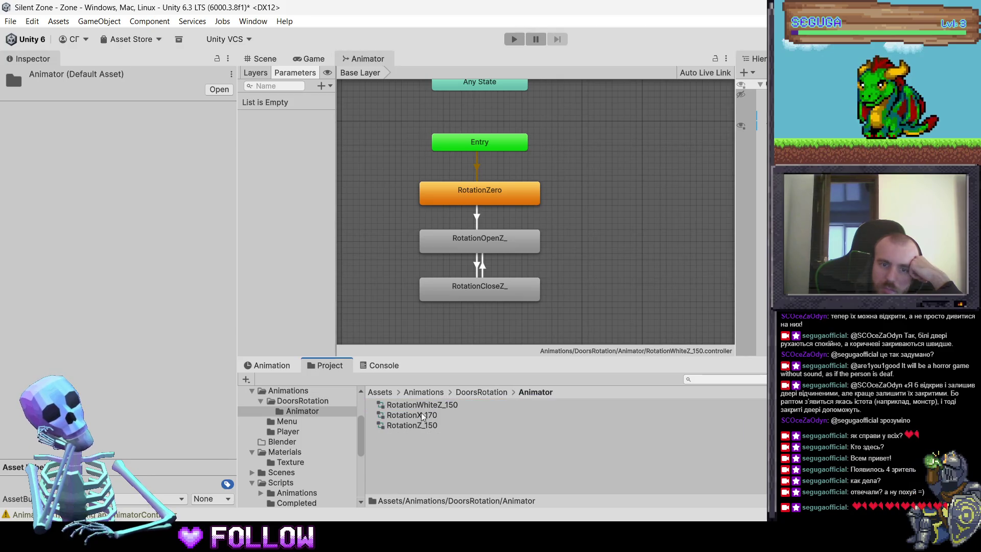
pyautogui.click(428, 426)
pyautogui.scroll(5, 451, 229)
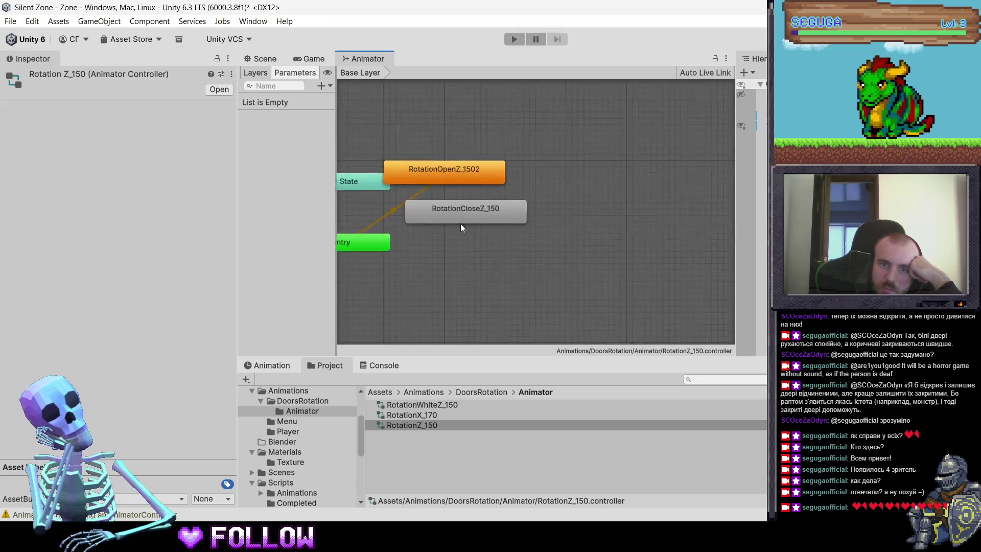
pyautogui.moveTo(644, 222)
pyautogui.mouseDown()
pyautogui.moveTo(457, 289)
pyautogui.moveTo(507, 255)
pyautogui.moveTo(534, 261)
pyautogui.mouseUp()
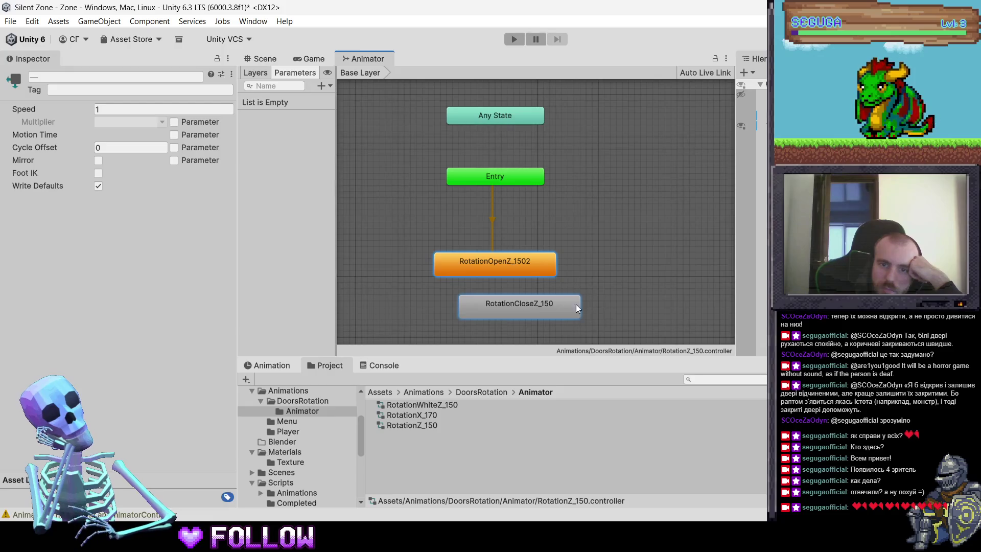
pyautogui.click(538, 311)
pyautogui.moveTo(537, 311)
pyautogui.mouseDown()
pyautogui.moveTo(504, 308)
pyautogui.moveTo(522, 307)
pyautogui.mouseUp()
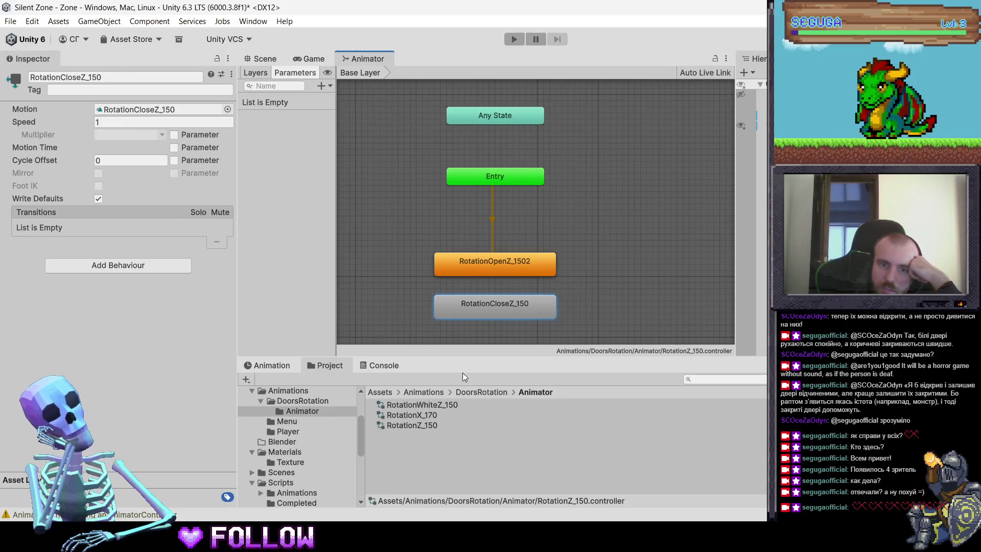
# Step: Add a RotationZero state from its clip and set it as the layer default
pyautogui.click(464, 391)
pyautogui.moveTo(424, 474); pyautogui.dragTo(479, 229)
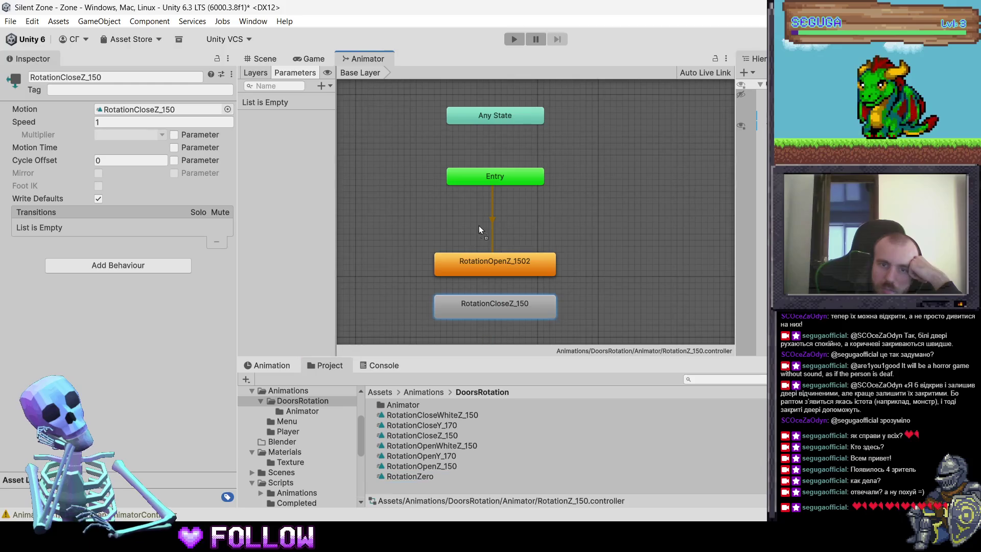
pyautogui.moveTo(554, 225)
pyautogui.mouseDown()
pyautogui.moveTo(580, 229)
pyautogui.moveTo(452, 219)
pyautogui.mouseUp()
pyautogui.rightClick(452, 220)
pyautogui.click(519, 241)
# Step: Add transitions RotationZero→RotationOpenZ_1502 and both ways between the open and close states
pyautogui.rightClick(494, 219)
pyautogui.click(506, 228)
pyautogui.rightClick(489, 265)
pyautogui.click(490, 270)
pyautogui.click(489, 307)
pyautogui.rightClick(489, 308)
pyautogui.click(498, 314)
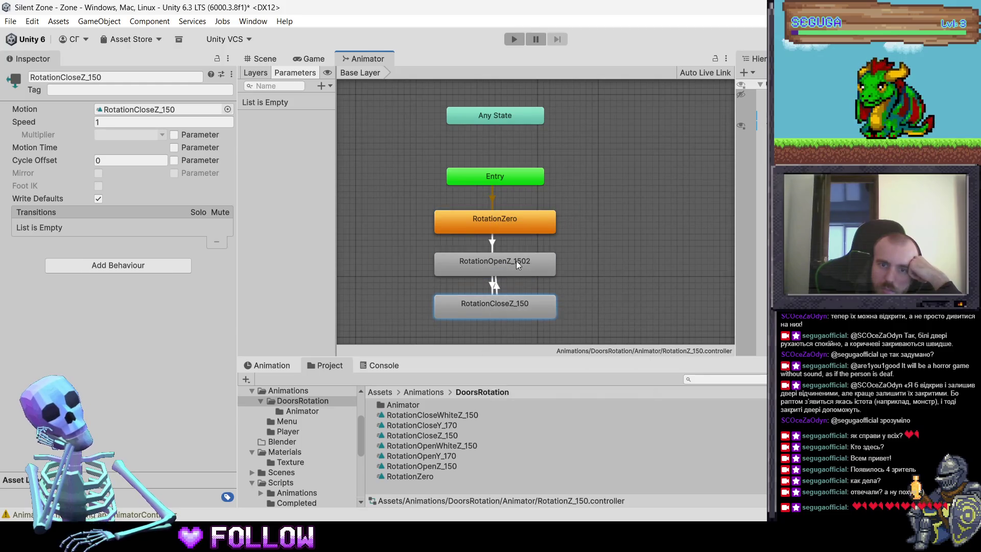
pyautogui.click(516, 262)
pyautogui.click(502, 219)
pyautogui.click(321, 86)
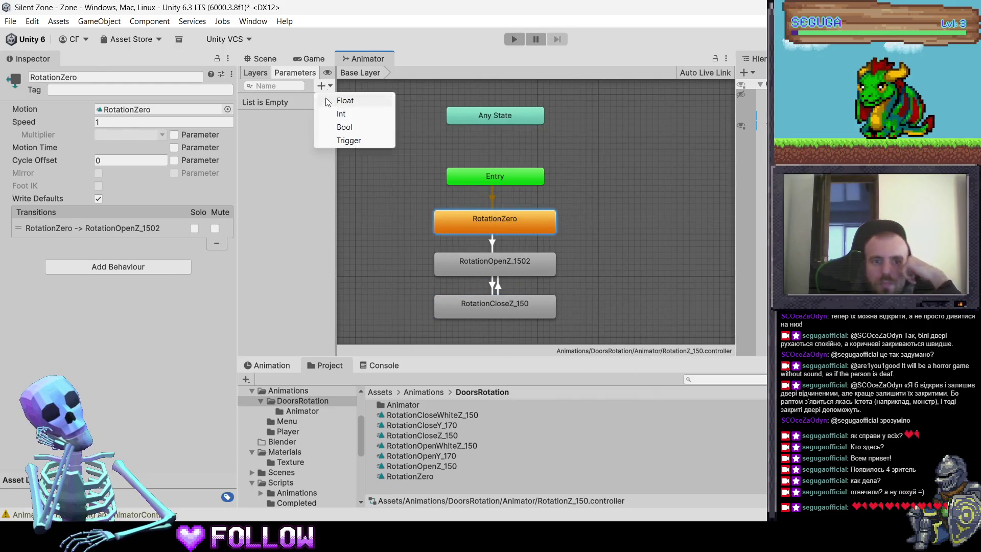
# Step: Add Open and Close trigger parameters to the Animator
pyautogui.click(352, 140)
pyautogui.write('Open')
pyautogui.press('Return')
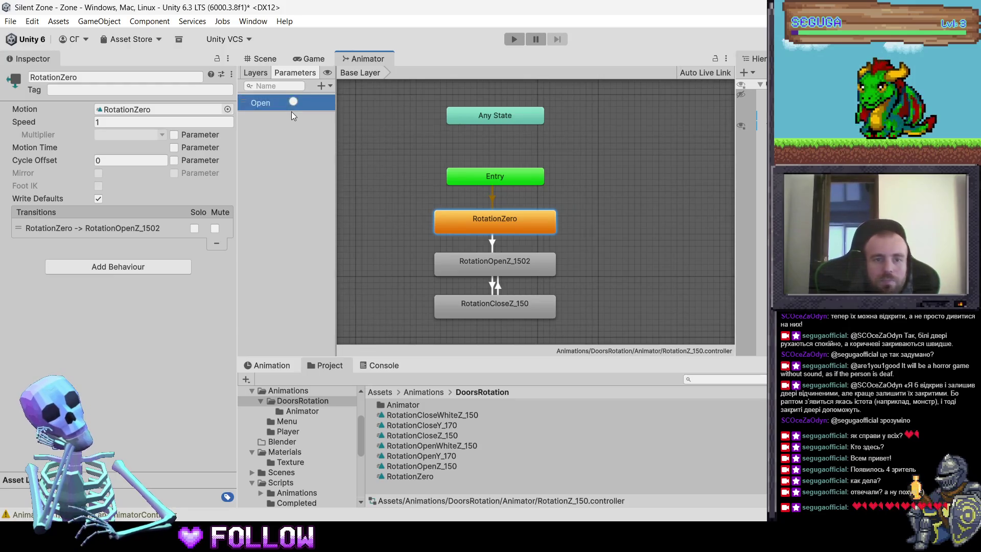
pyautogui.click(322, 86)
pyautogui.click(351, 139)
pyautogui.write('Close')
pyautogui.press('Return')
# Step: Make the RotationZero to RotationOpenZ_1502 transition fire on Open without exit time
pyautogui.click(503, 233)
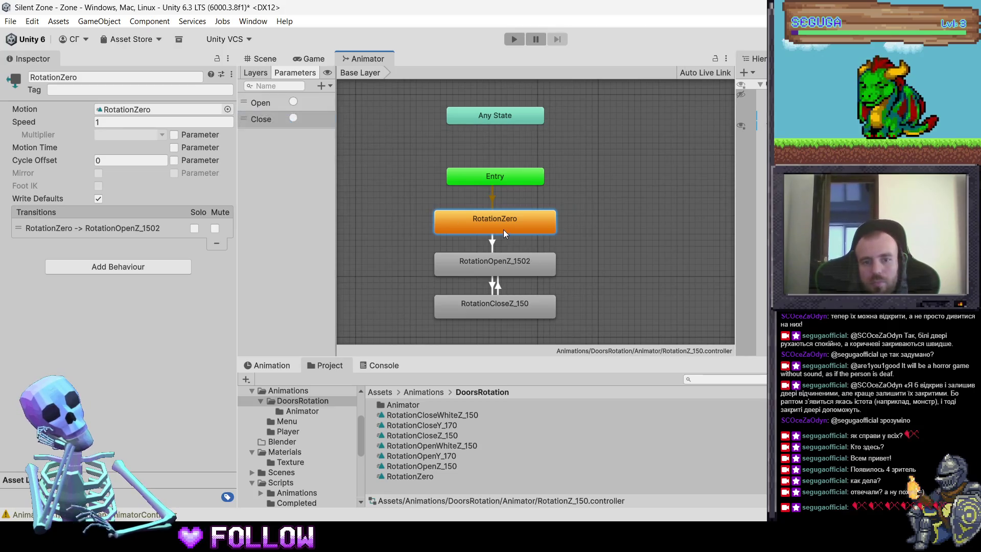
pyautogui.click(105, 230)
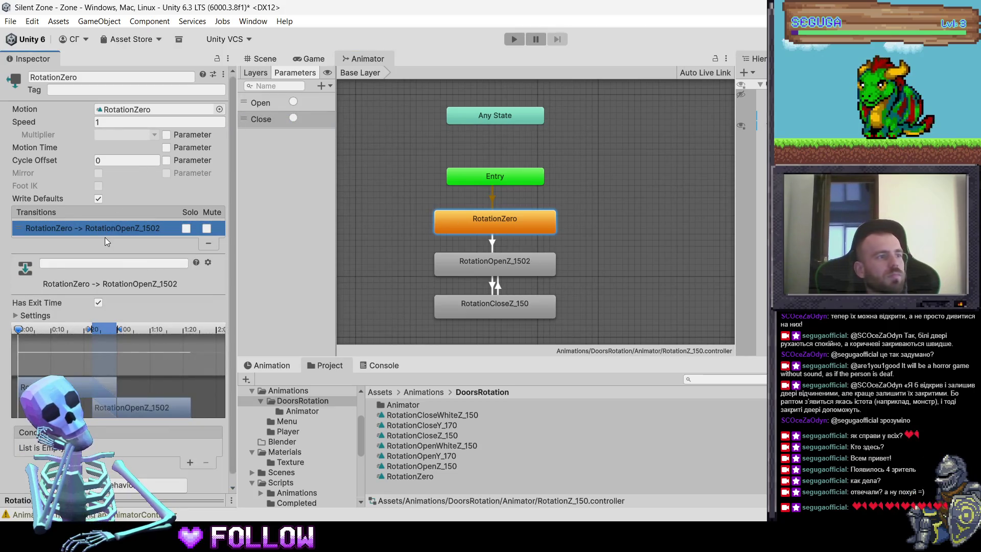
pyautogui.click(98, 302)
pyautogui.scroll(-3, 163, 289)
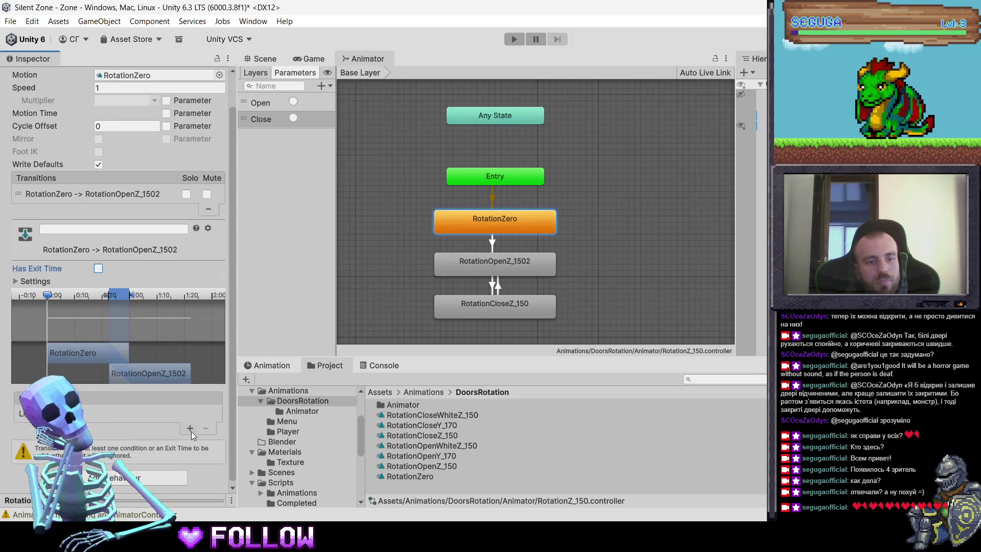
pyautogui.click(190, 429)
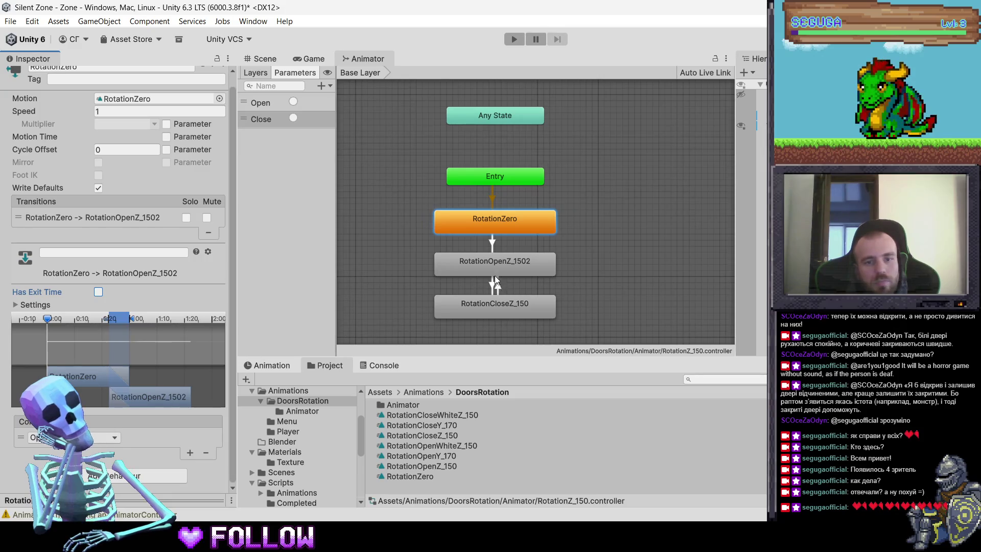
# Step: Give the open-to-close transition a Close trigger condition
pyautogui.click(495, 274)
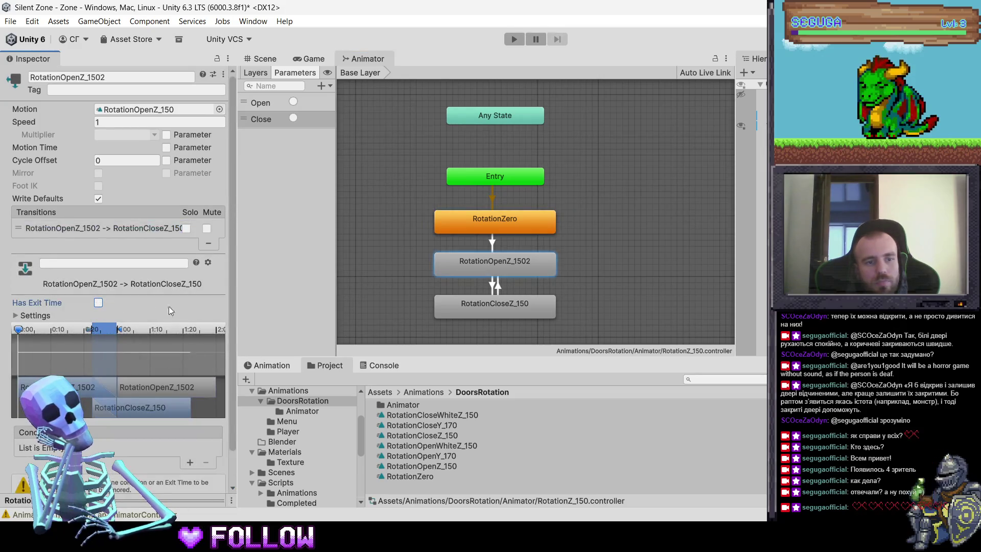
pyautogui.scroll(-3, 223, 391)
pyautogui.click(193, 428)
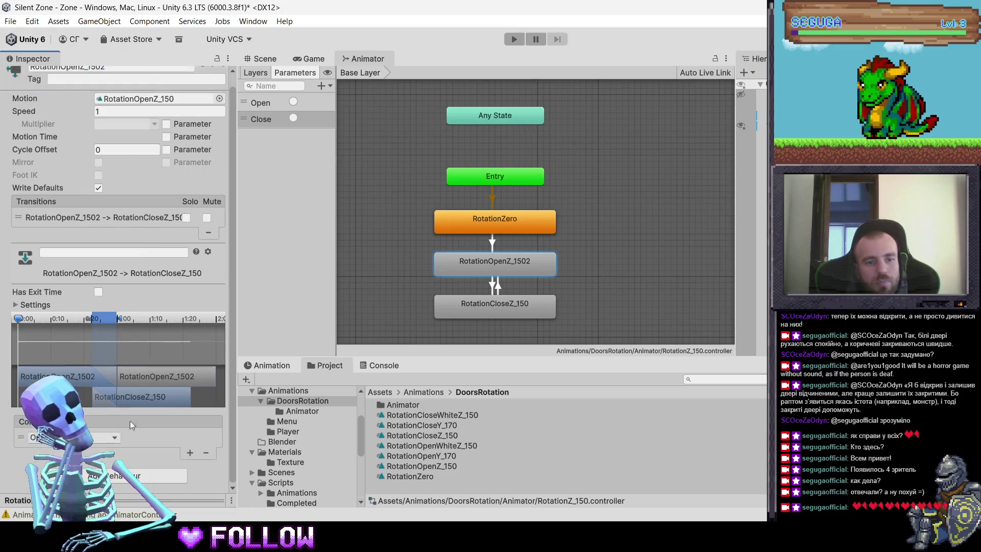
pyautogui.click(95, 438)
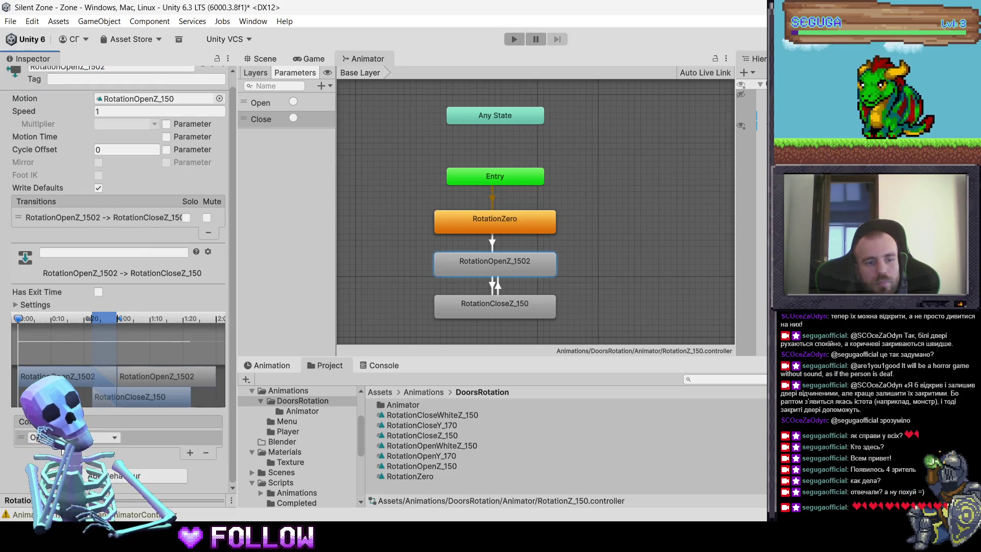
pyautogui.click(77, 479)
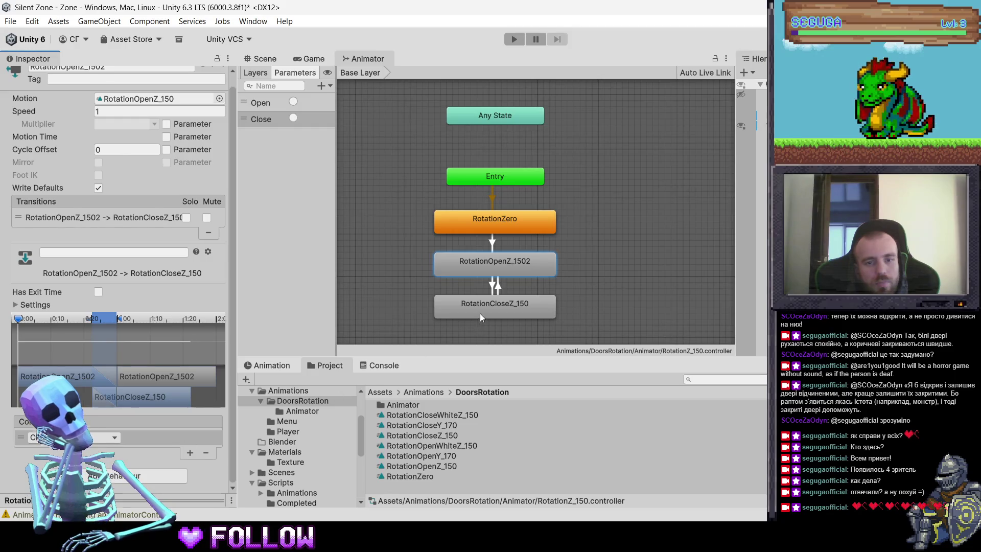
# Step: Make the close-to-open transition fire on Open without exit time
pyautogui.click(480, 316)
pyautogui.click(113, 228)
pyautogui.click(96, 304)
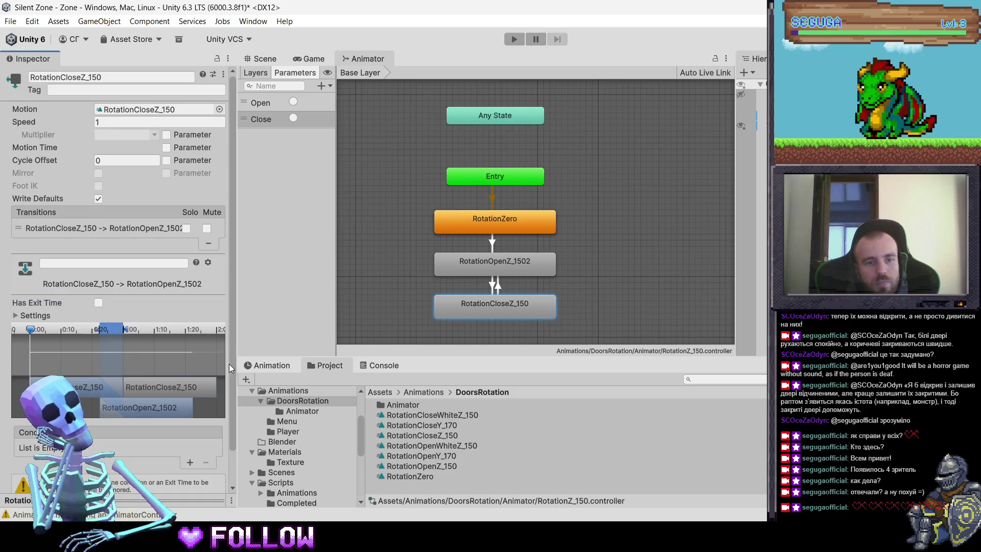
pyautogui.scroll(-1, 228, 364)
pyautogui.click(189, 453)
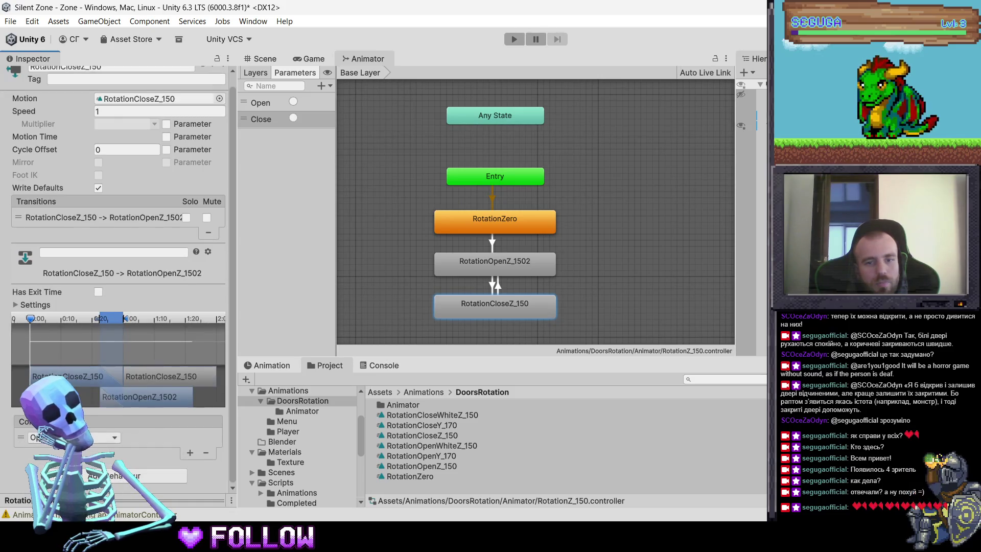
# Step: Review the RotationZero, open and close states and their transitions
pyautogui.click(452, 226)
pyautogui.click(468, 265)
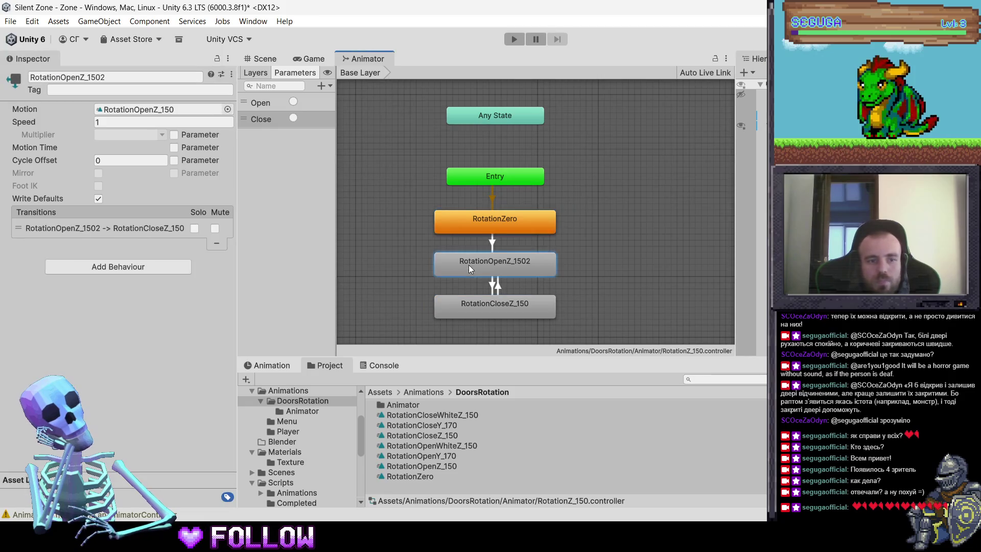
pyautogui.click(484, 305)
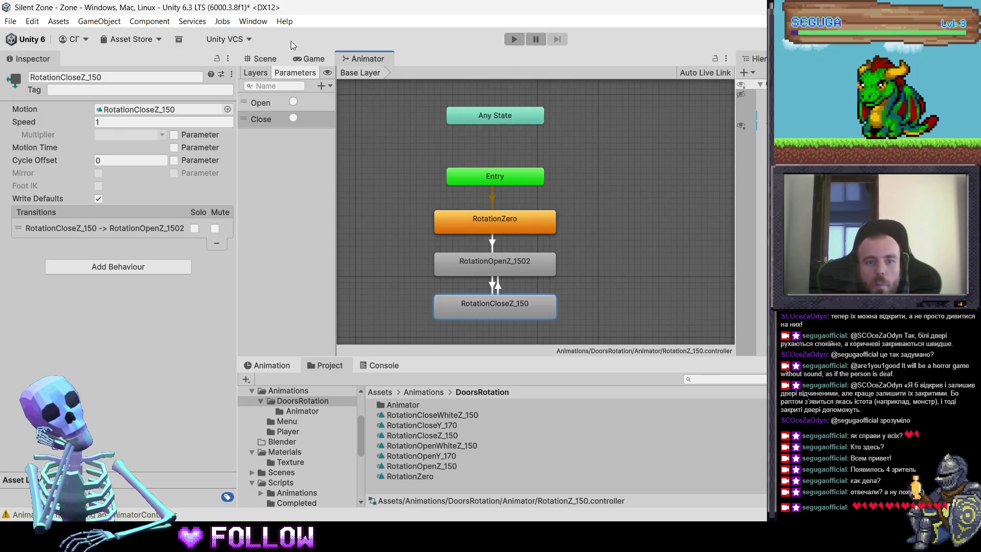
pyautogui.click(247, 60)
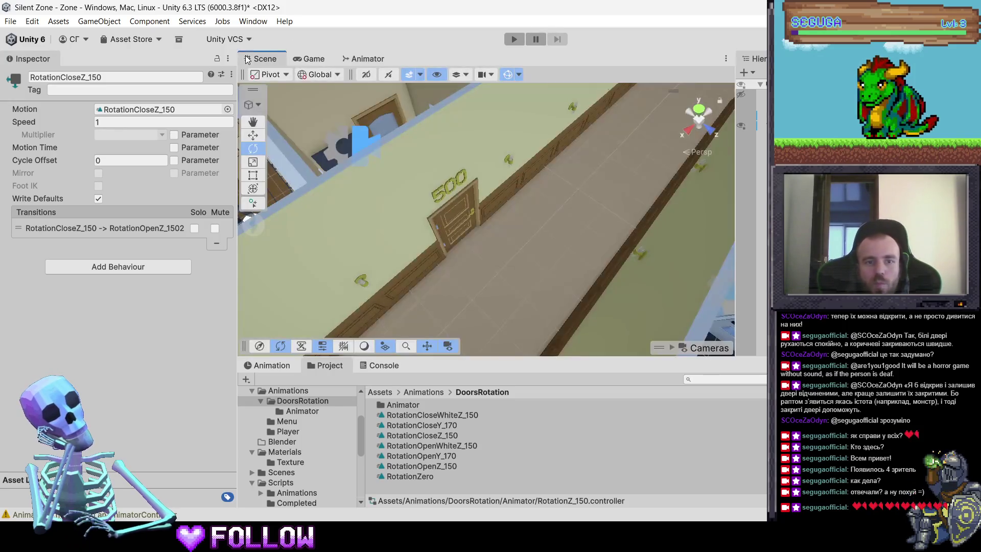
# Step: Select and frame the apartment 500 kitchen, room and bathroom doors in the Scene view
pyautogui.click(452, 221)
pyautogui.click(437, 251)
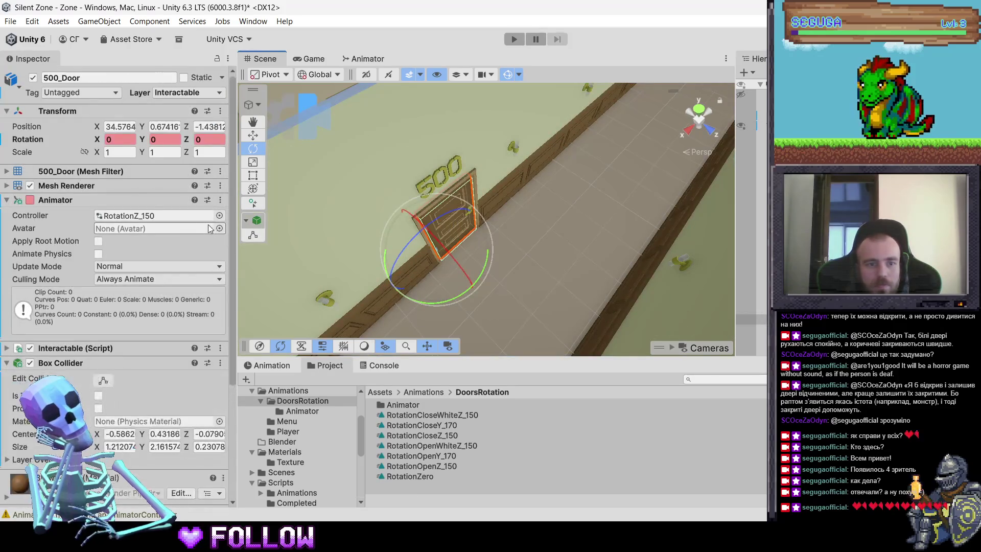
pyautogui.scroll(5, 378, 200)
pyautogui.click(411, 200)
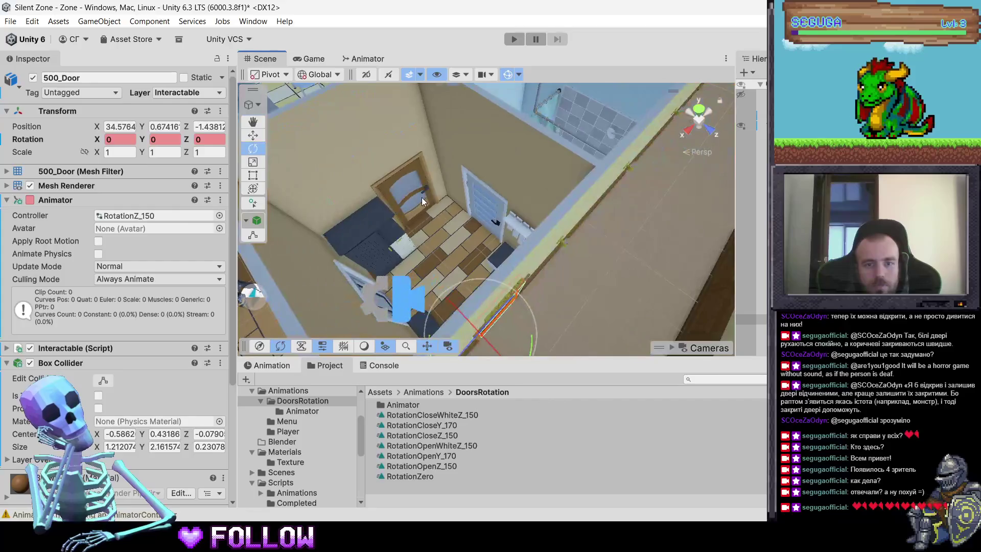
pyautogui.click(411, 200)
pyautogui.press('f')
pyautogui.moveTo(411, 213)
pyautogui.mouseDown()
pyautogui.moveTo(629, 266)
pyautogui.moveTo(527, 299)
pyautogui.mouseUp()
pyautogui.click(527, 299)
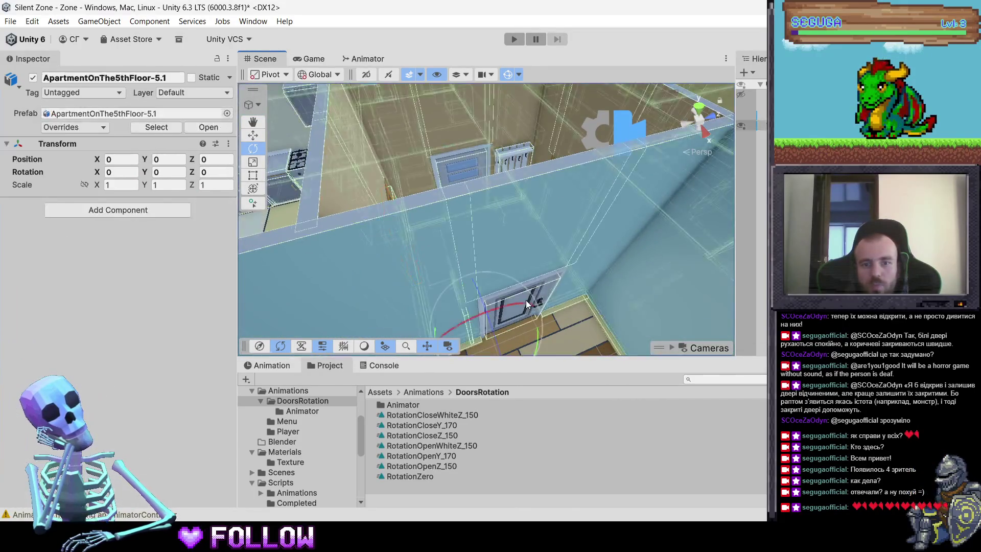
pyautogui.click(526, 299)
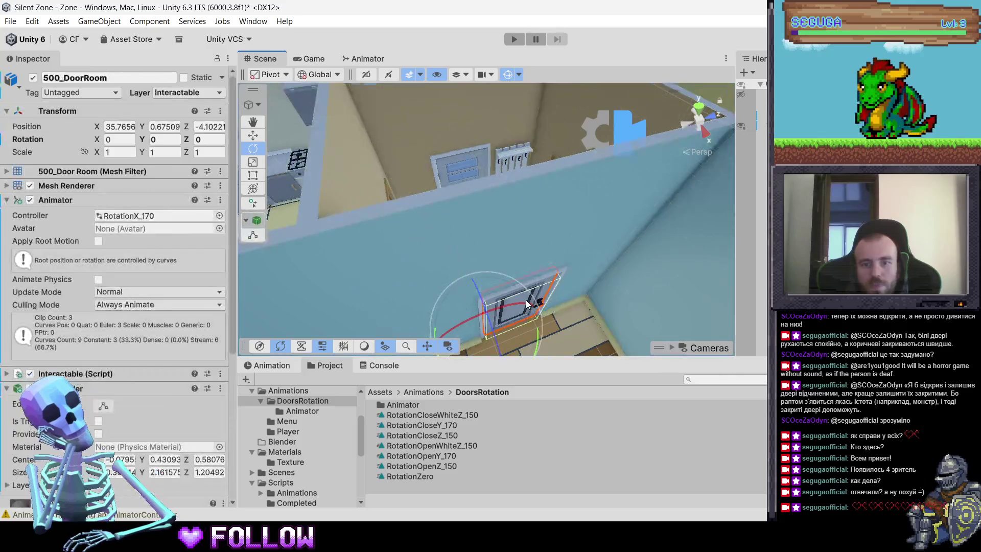
pyautogui.click(452, 168)
pyautogui.press('f')
pyautogui.moveTo(593, 204)
pyautogui.mouseDown()
pyautogui.moveTo(498, 263)
pyautogui.moveTo(493, 133)
pyautogui.mouseUp()
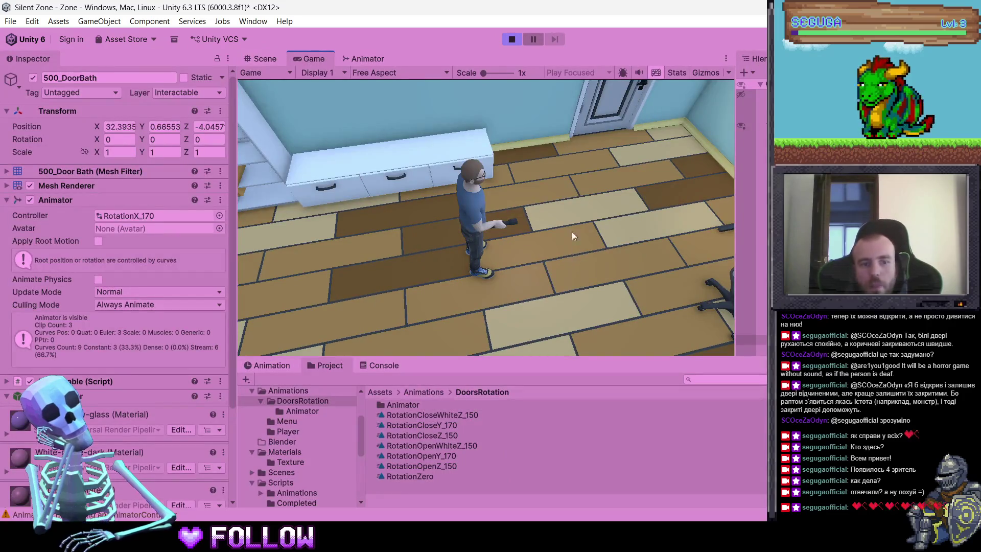
# Step: Walk the character through the bathroom, white and brown doors, toggling them, then stop the game
pyautogui.press('w')
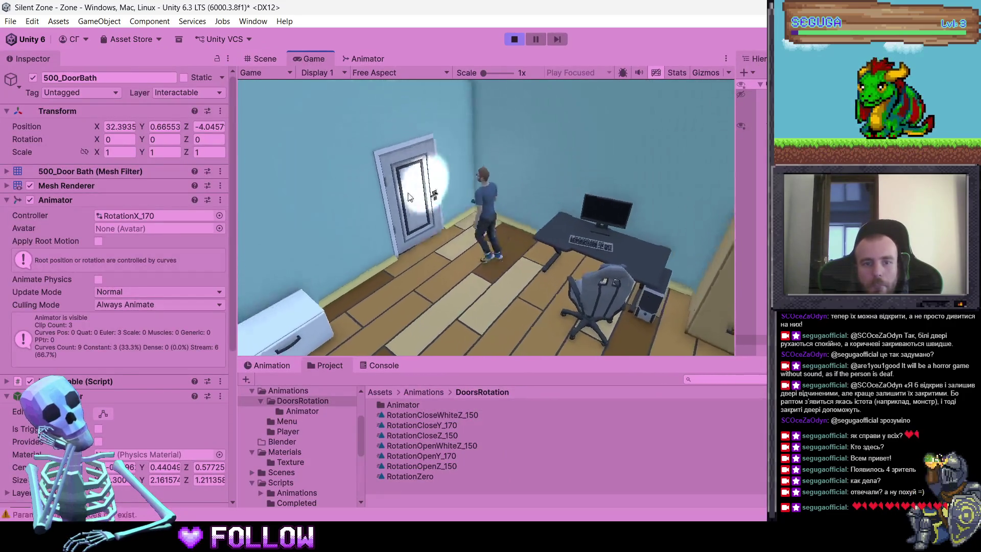
pyautogui.press('w')
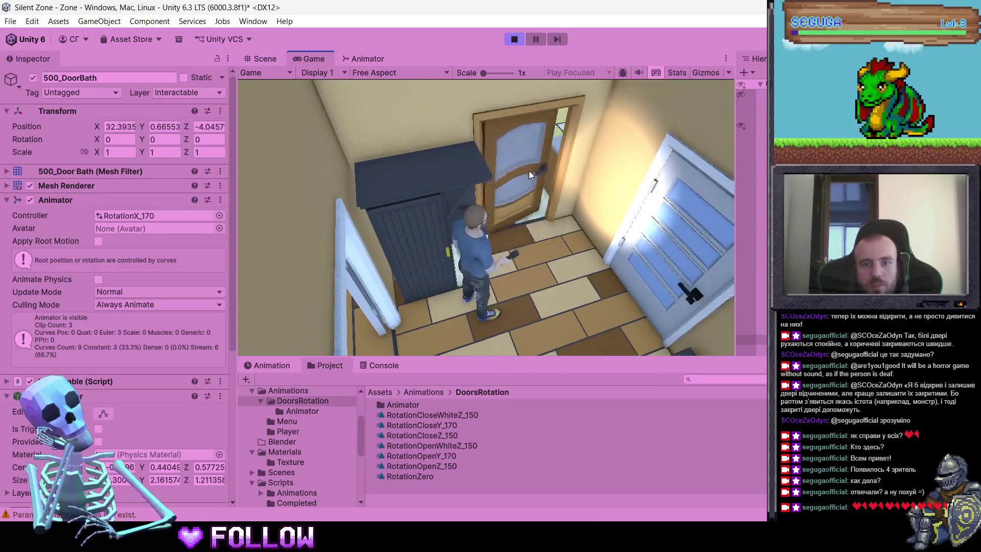
pyautogui.click(528, 171)
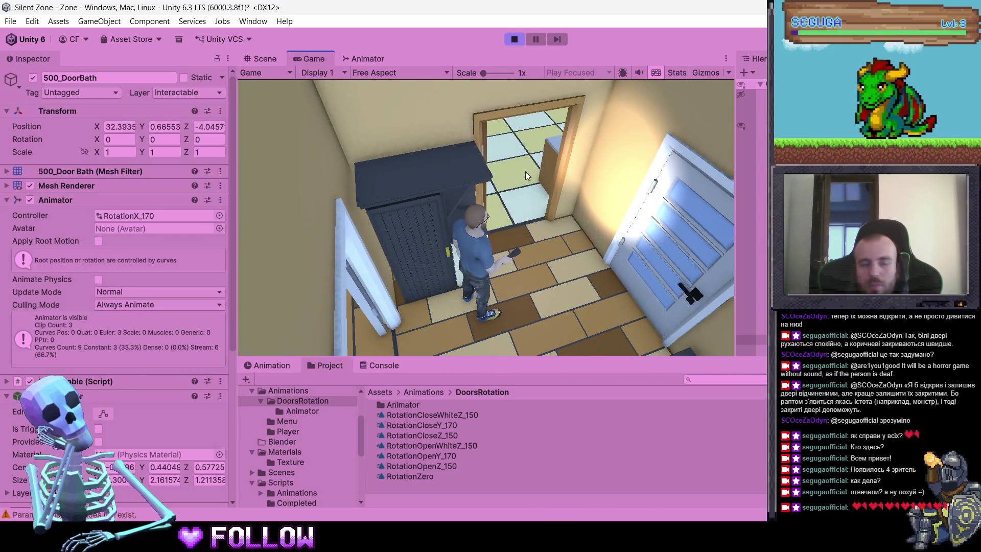
pyautogui.click(525, 170)
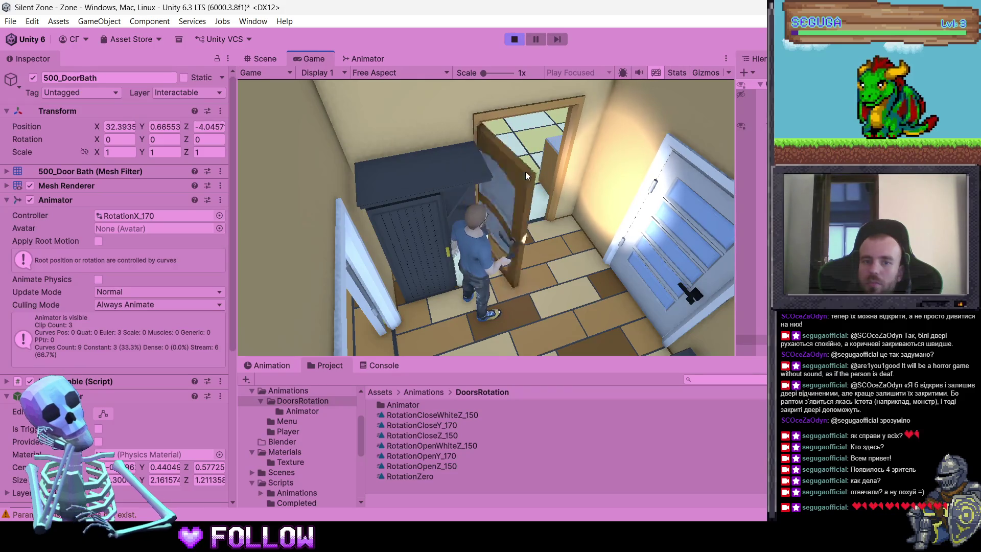
pyautogui.press('w')
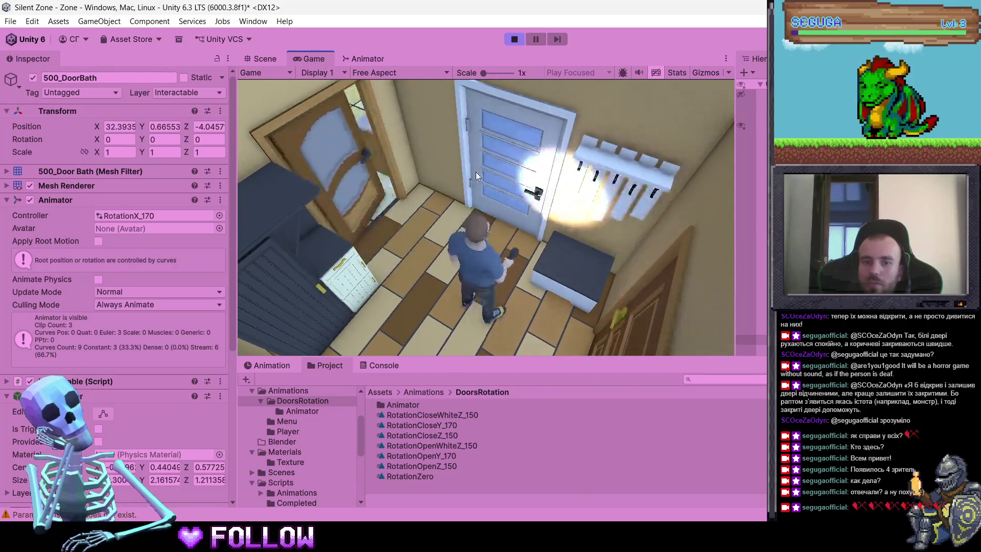
pyautogui.click(382, 200)
pyautogui.click(363, 201)
pyautogui.click(363, 197)
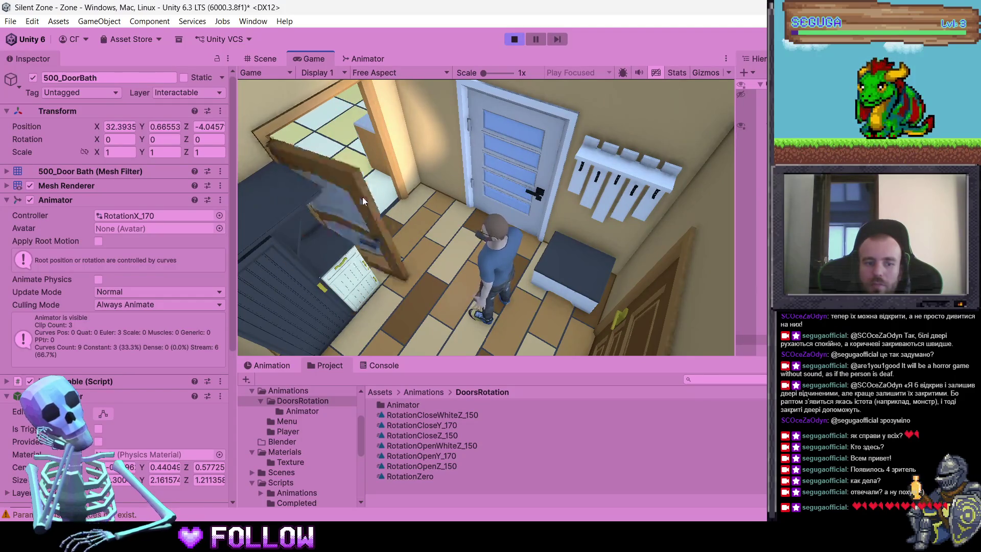
pyautogui.click(362, 197)
pyautogui.click(522, 182)
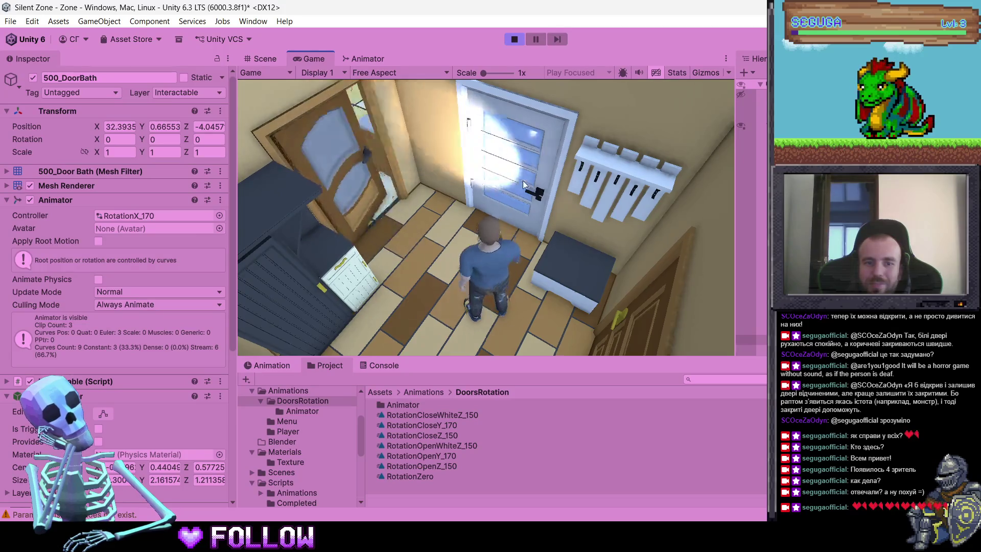
pyautogui.click(636, 330)
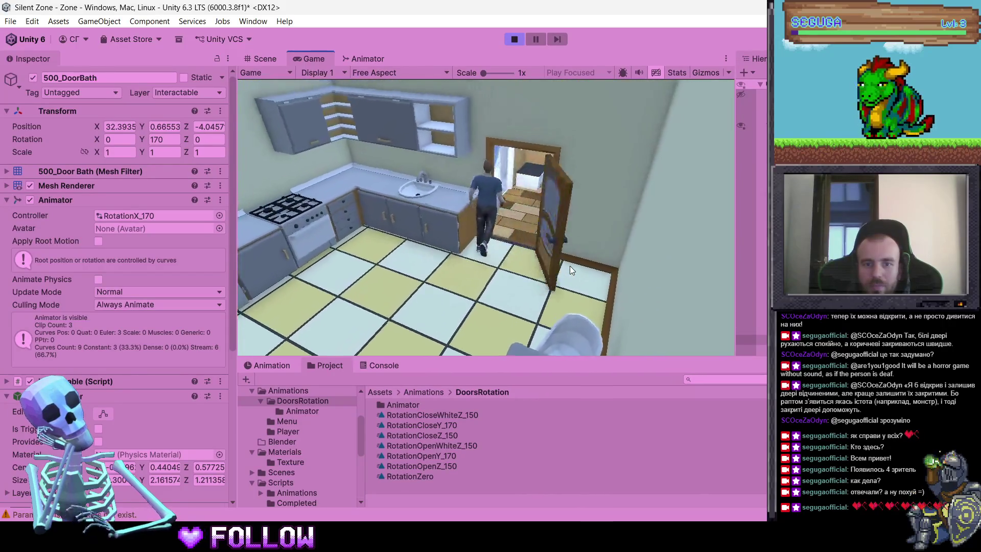
pyautogui.click(514, 39)
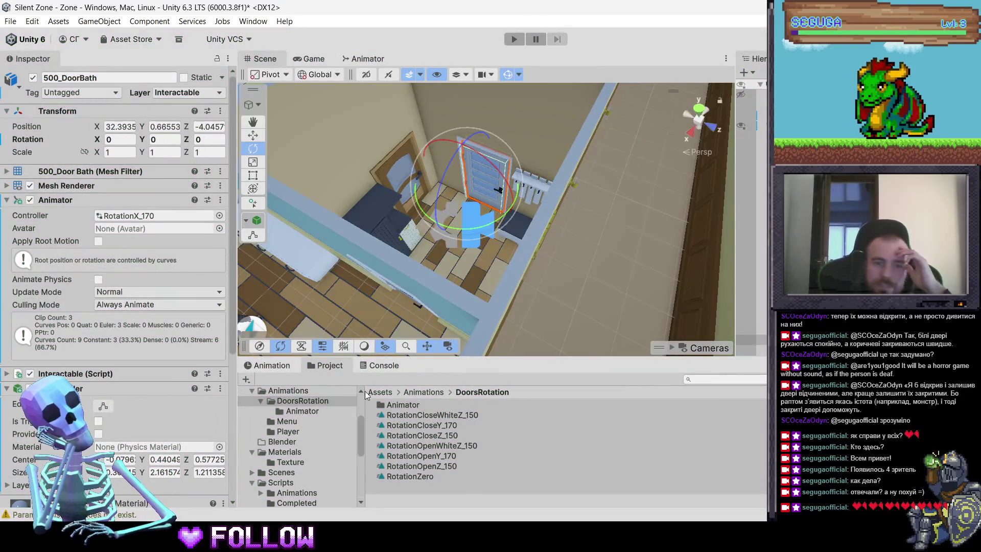
# Step: Turn off Loop Time on the RotationClose and RotationOpen Z_150, Y_170 and WhiteZ_150 clips
pyautogui.click(416, 418)
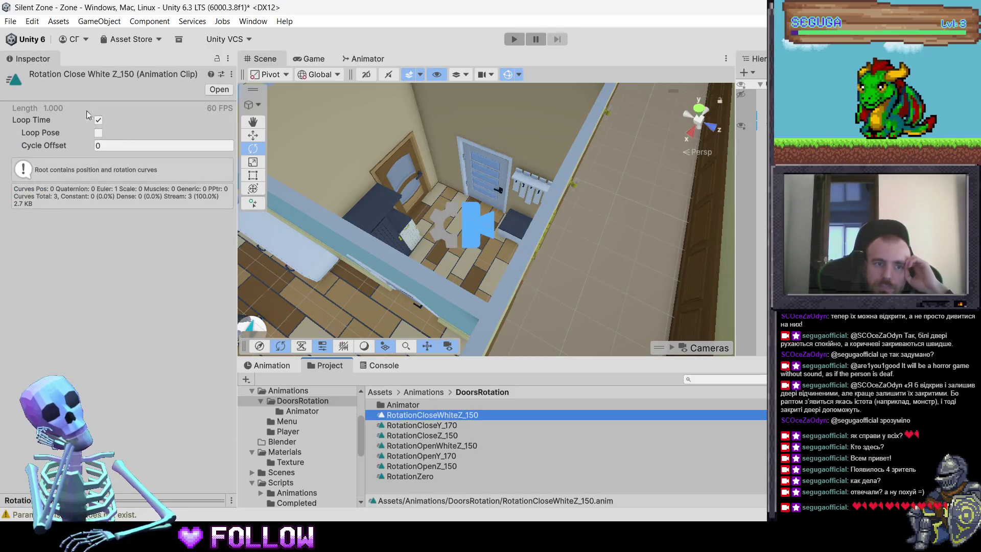
pyautogui.click(419, 436)
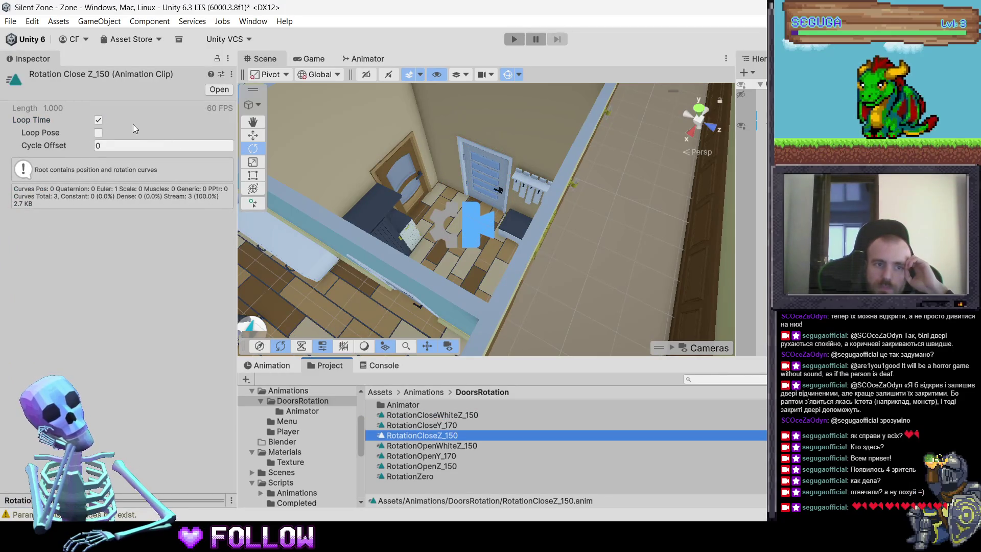
pyautogui.click(98, 121)
pyautogui.click(439, 424)
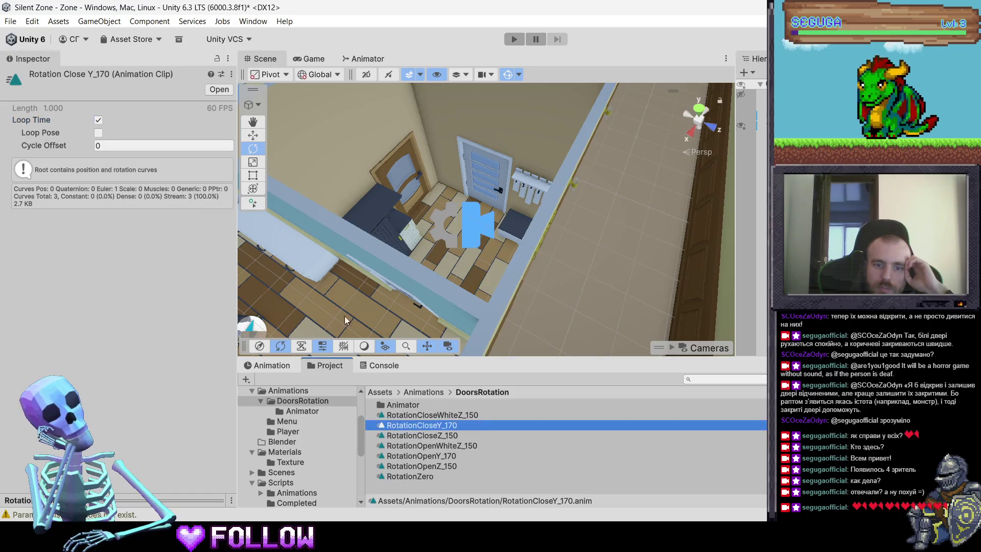
pyautogui.click(98, 120)
pyautogui.click(448, 436)
pyautogui.click(449, 445)
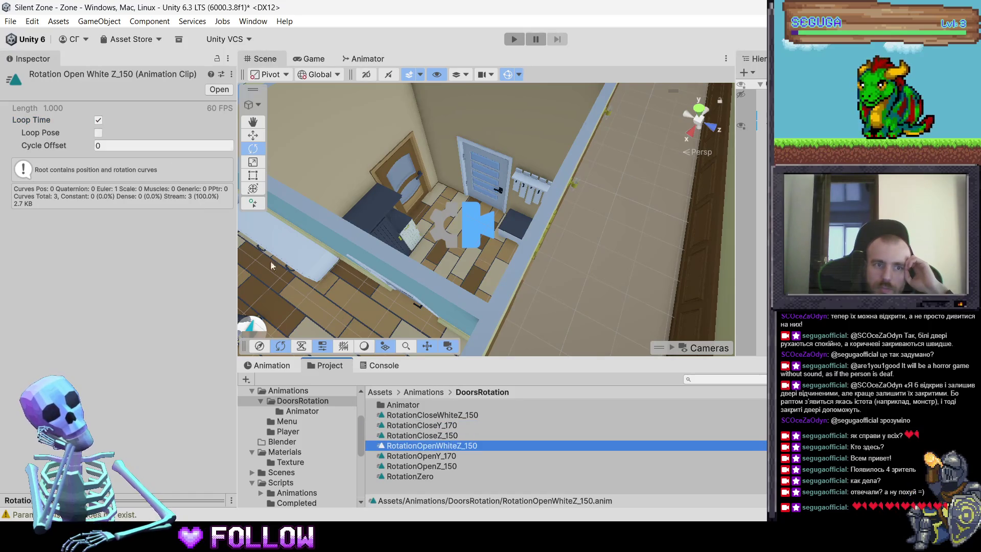
pyautogui.click(99, 120)
pyautogui.click(458, 454)
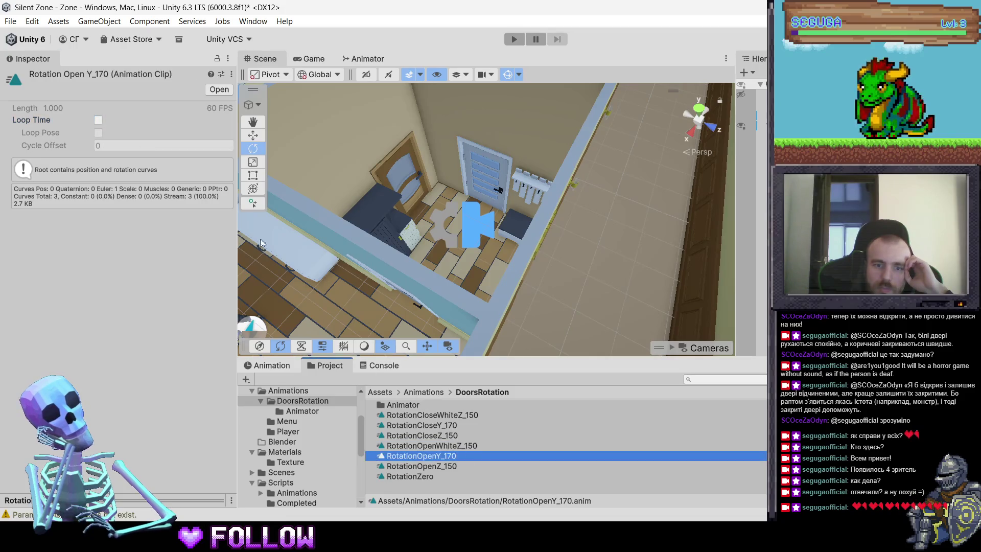
pyautogui.click(448, 464)
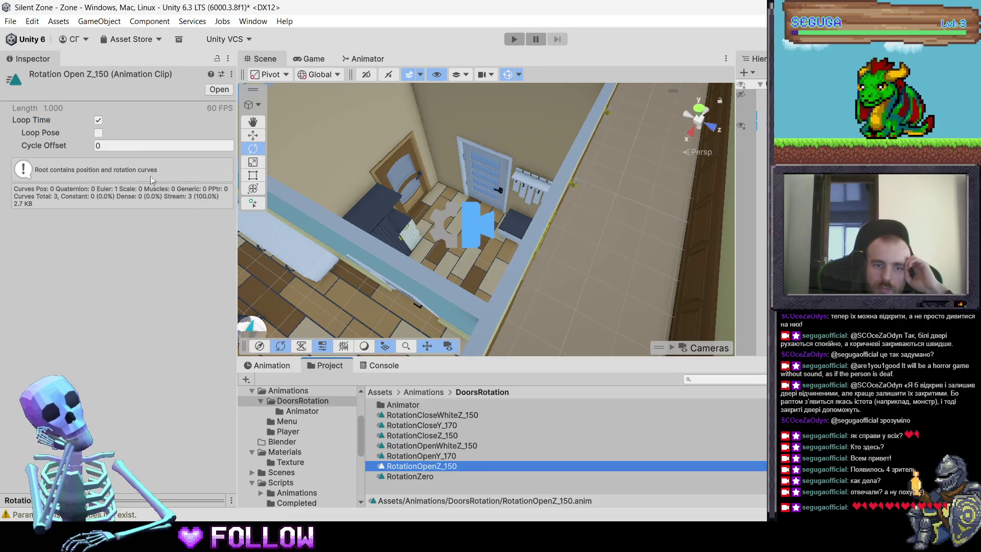
pyautogui.click(99, 120)
pyautogui.click(424, 475)
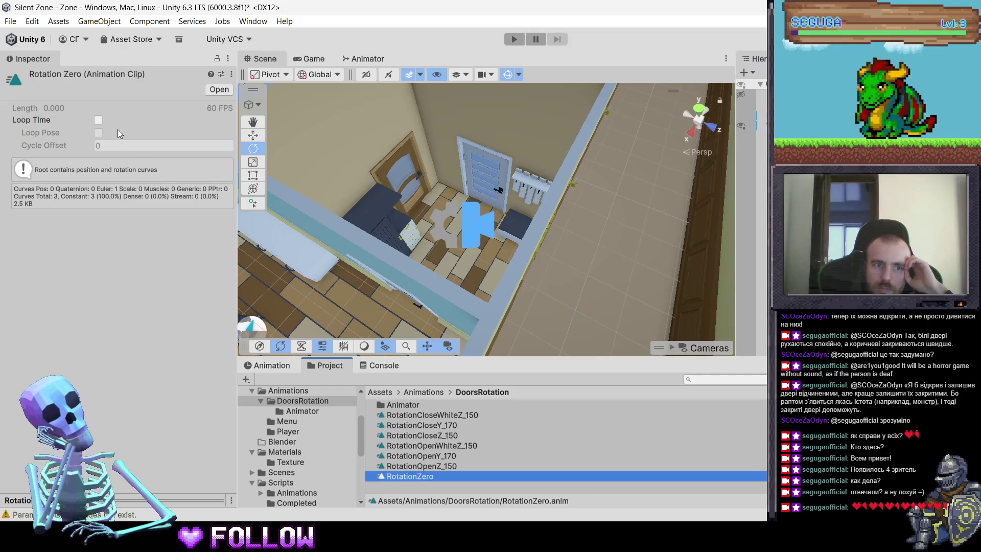
# Step: Select 500_DoorKitchen in the scene and open the DoorsRotation Animator folder
pyautogui.click(409, 189)
pyautogui.click(415, 176)
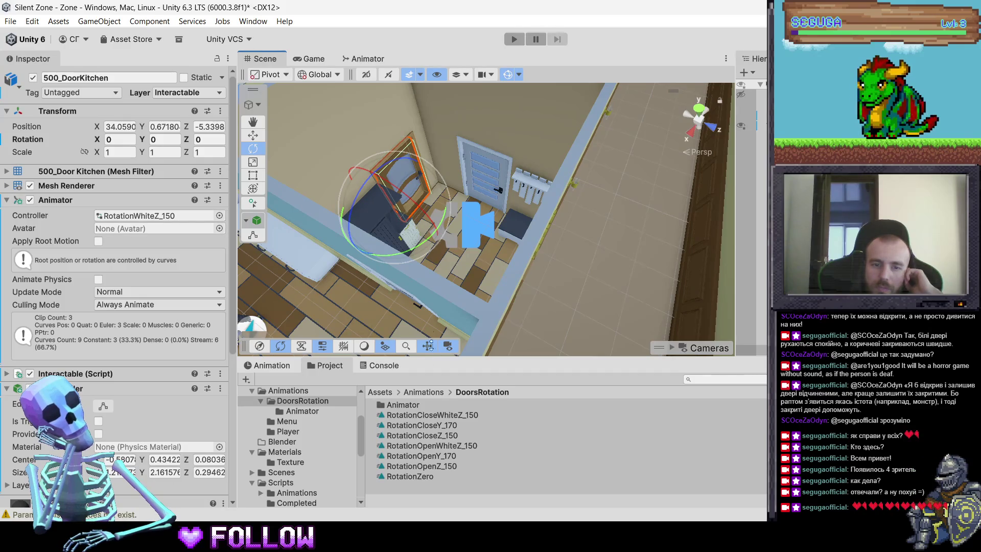
pyautogui.doubleClick(419, 404)
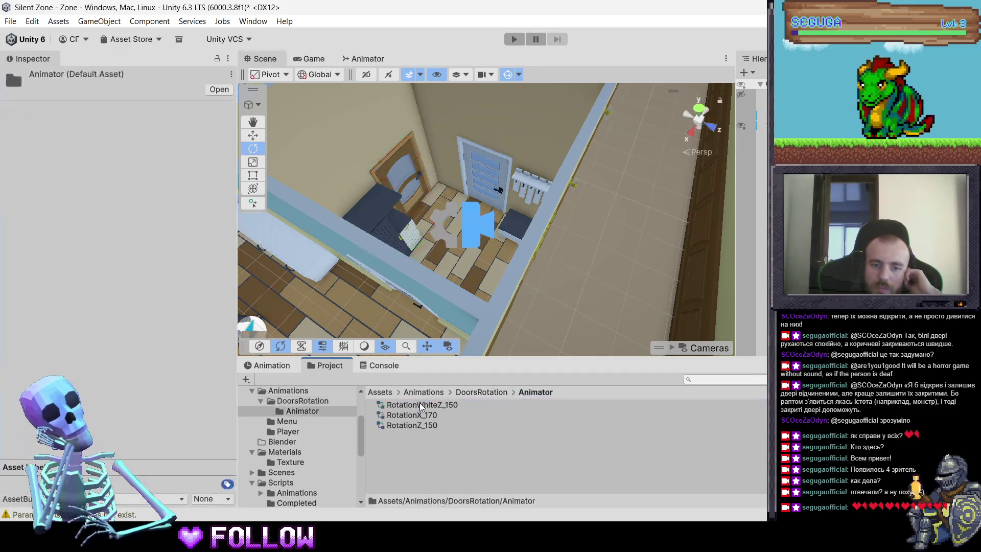
# Step: Open RotationWhiteZ_150 in the Animator, inspect its RotationZero state, and start Play mode
pyautogui.doubleClick(441, 404)
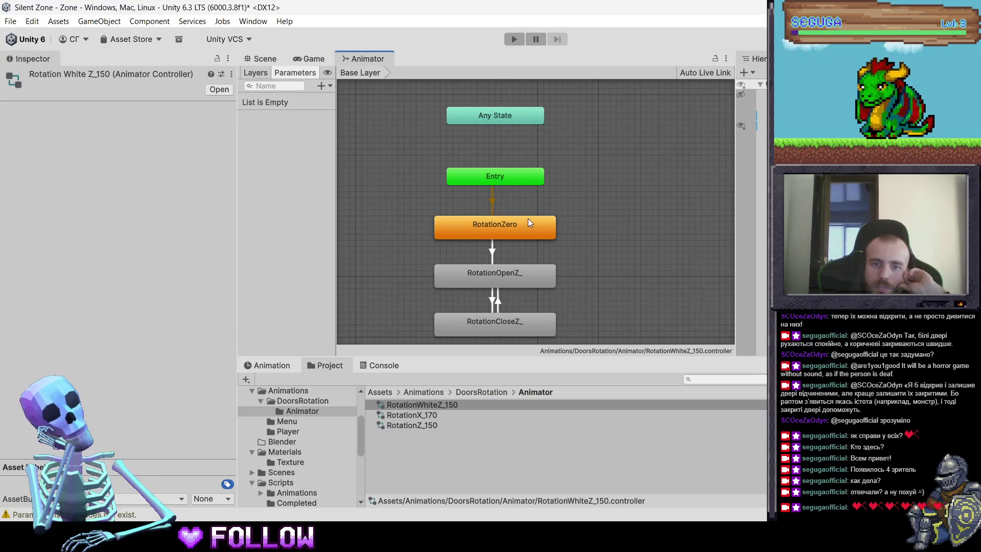
pyautogui.click(528, 223)
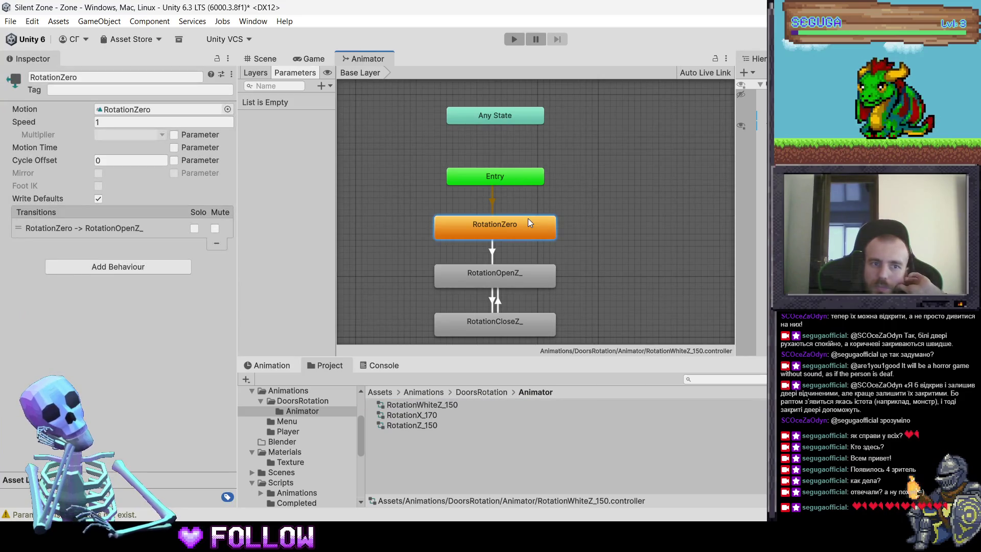
pyautogui.click(513, 39)
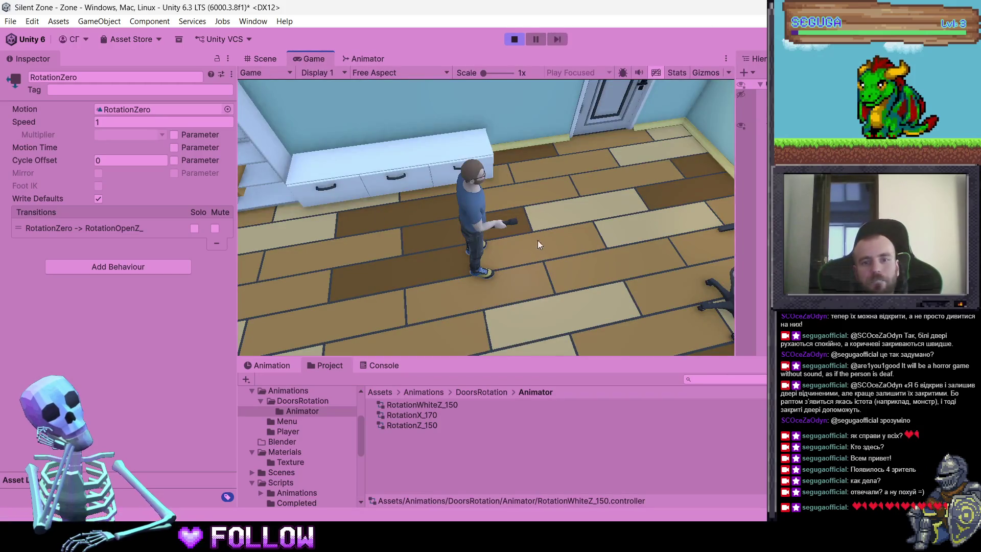
# Step: Walk to the doorway, show the Console, and toggle the white bathroom door open and shut
pyautogui.press('w')
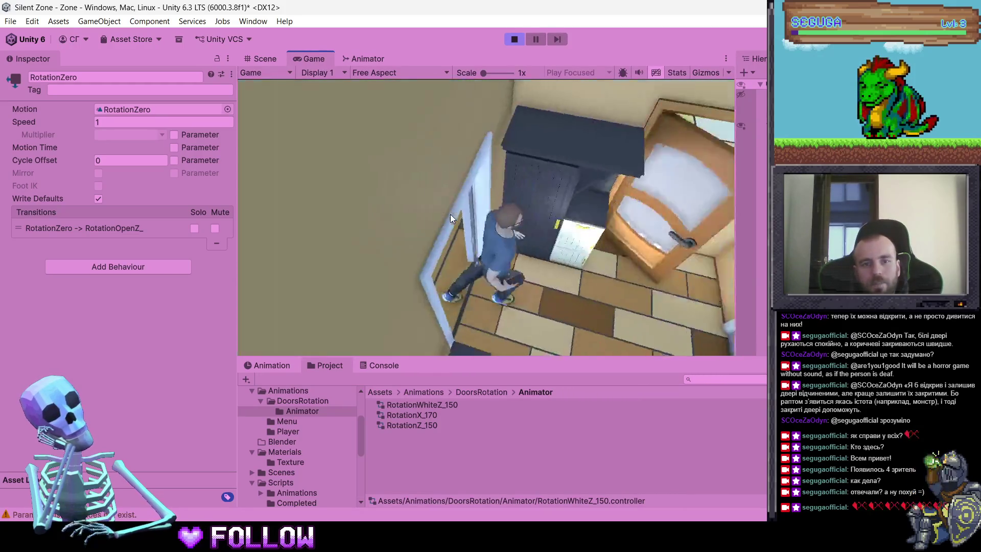
pyautogui.press('w')
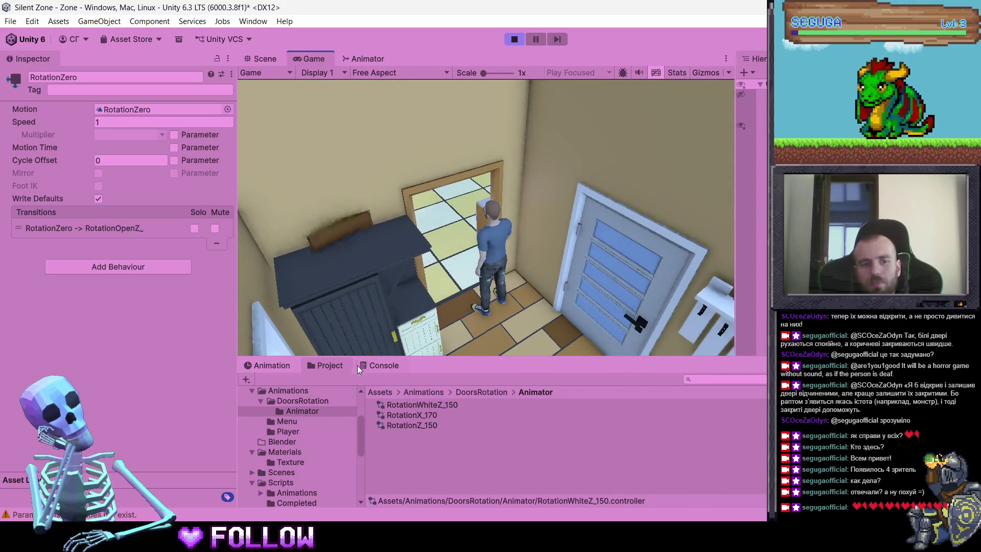
pyautogui.click(375, 367)
pyautogui.click(572, 262)
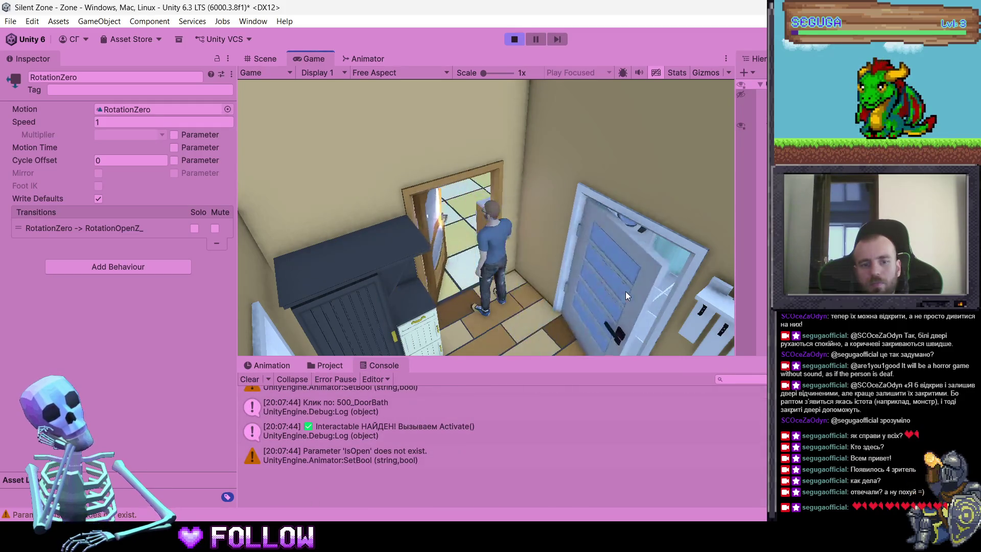
pyautogui.click(535, 243)
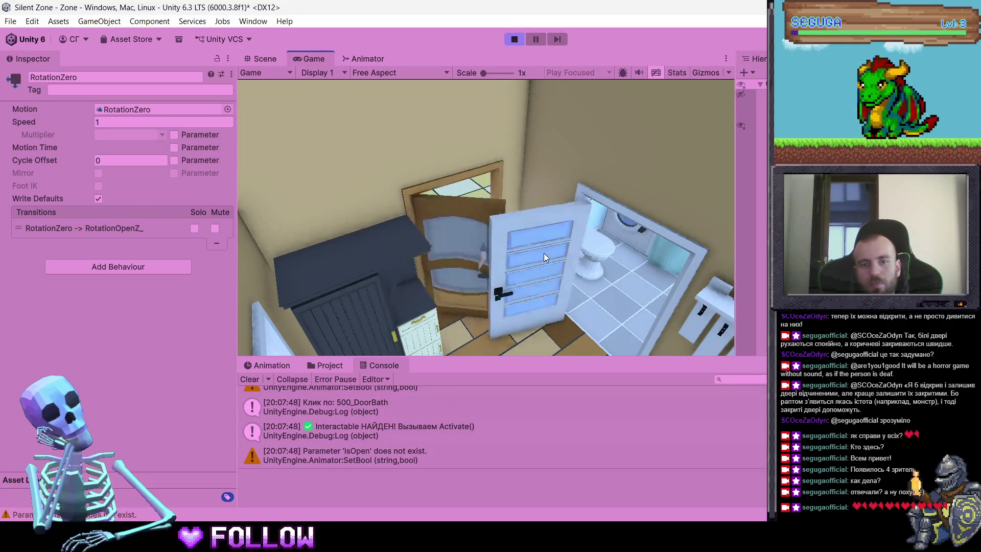
# Step: Toggle the brown door and the bathroom door several more times, then stop the game
pyautogui.click(436, 231)
pyautogui.click(433, 249)
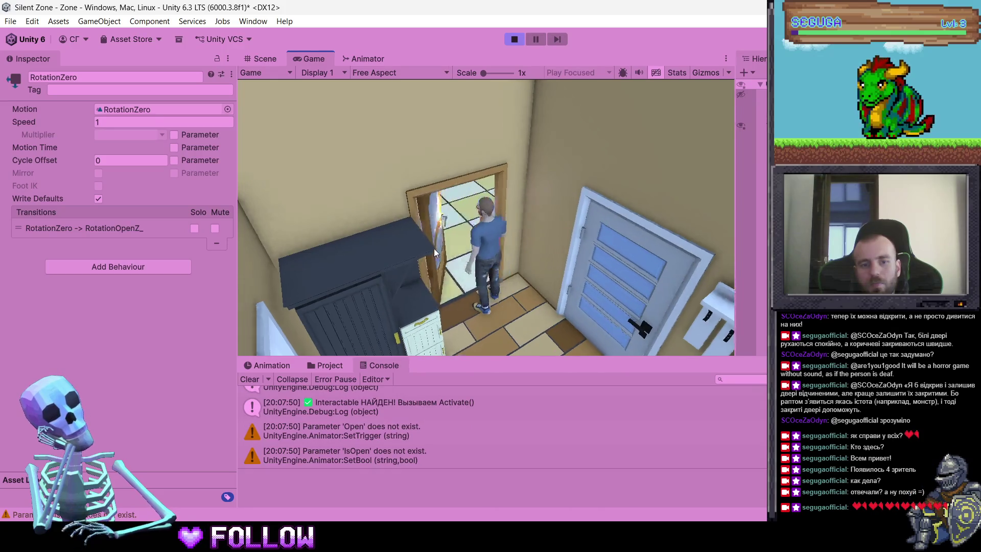
pyautogui.click(357, 271)
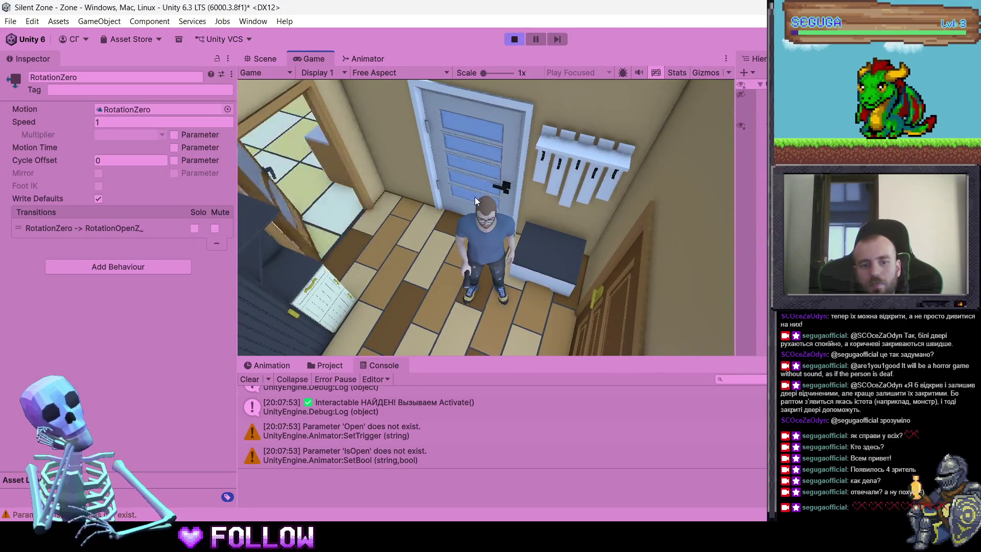
pyautogui.click(471, 195)
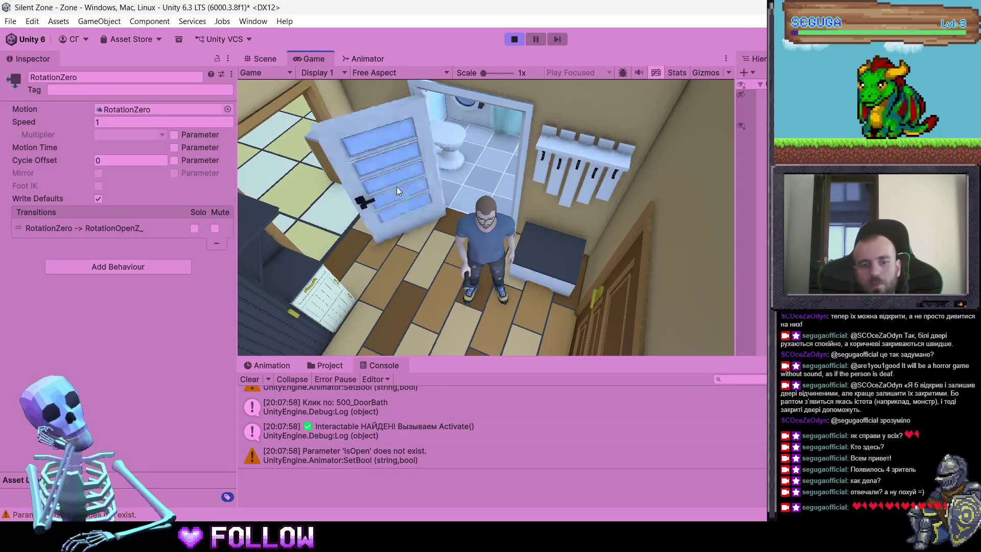
pyautogui.click(397, 186)
pyautogui.click(483, 190)
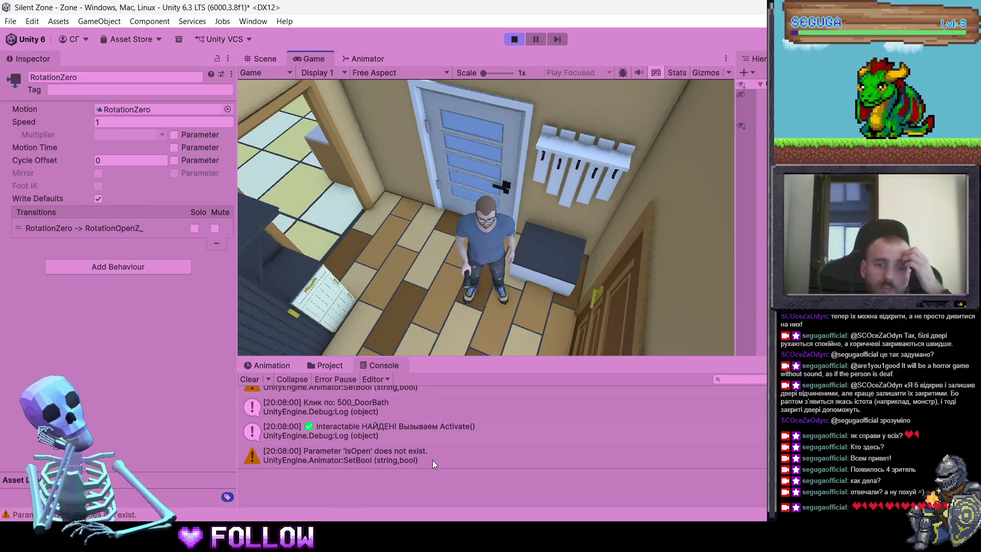
pyautogui.click(458, 154)
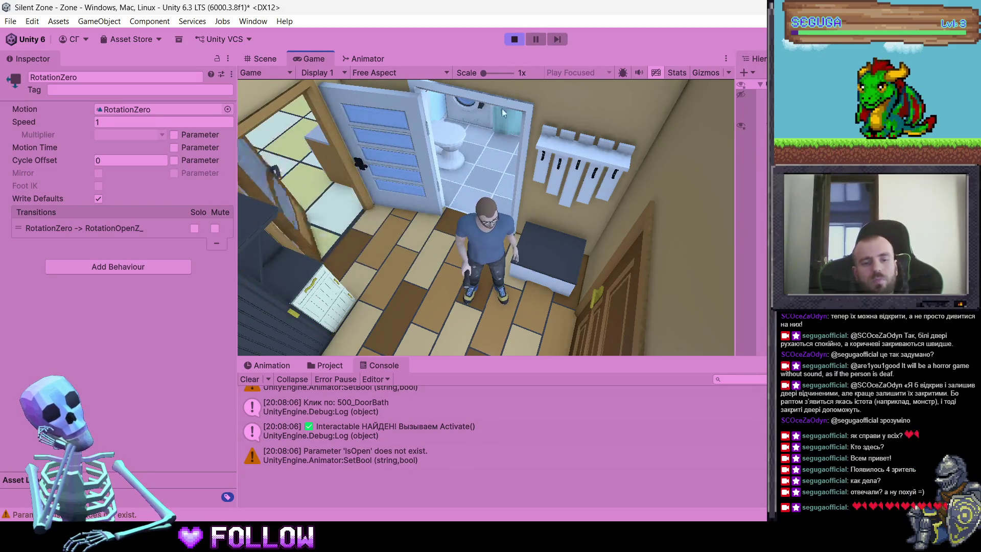
pyautogui.hotkey('ctrl', 'p')
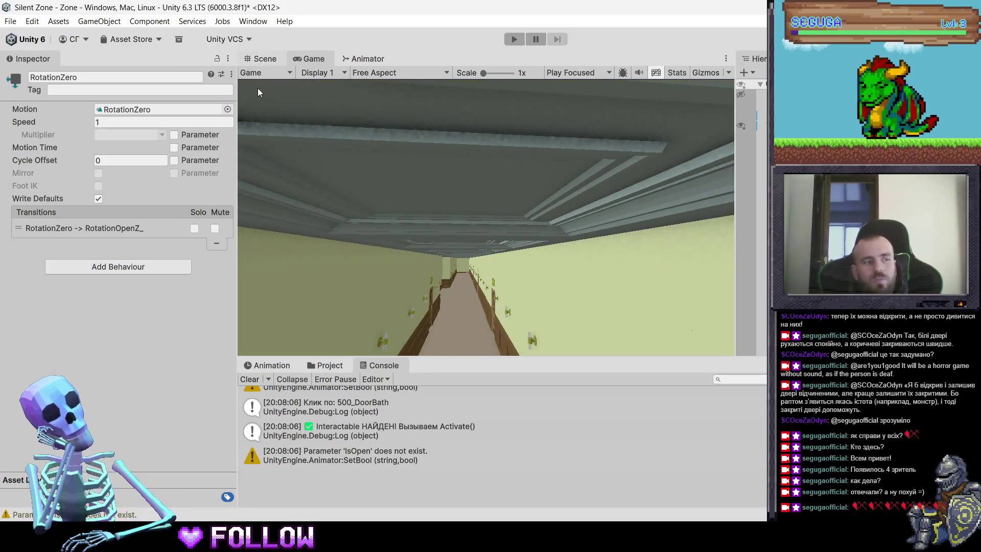
# Step: Select 500_Door in the Scene and open the 'IsOpen' warning's source line in Interactable.cs
pyautogui.click(262, 59)
pyautogui.scroll(5, 407, 229)
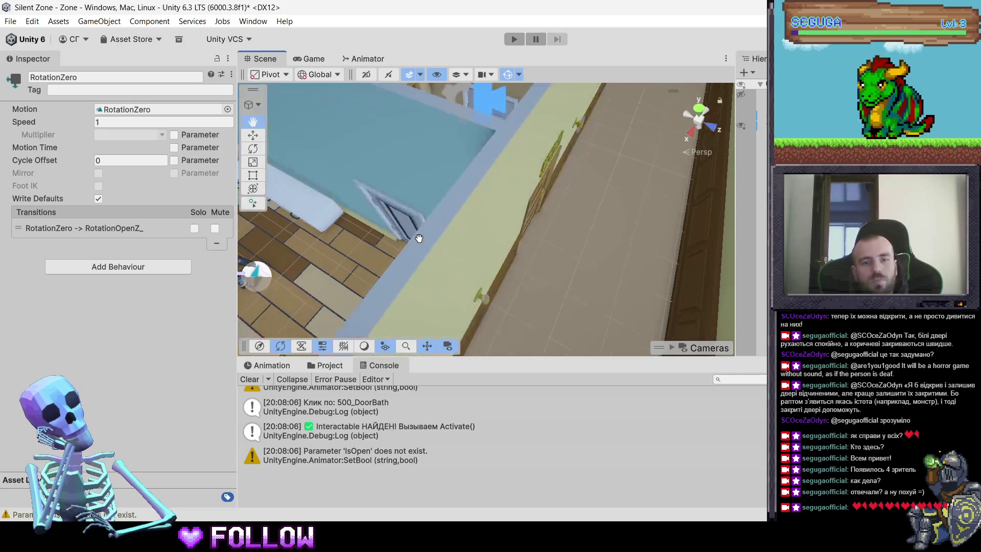
pyautogui.click(529, 202)
pyautogui.click(434, 165)
pyautogui.moveTo(434, 164)
pyautogui.mouseDown()
pyautogui.moveTo(468, 201)
pyautogui.moveTo(420, 191)
pyautogui.mouseUp()
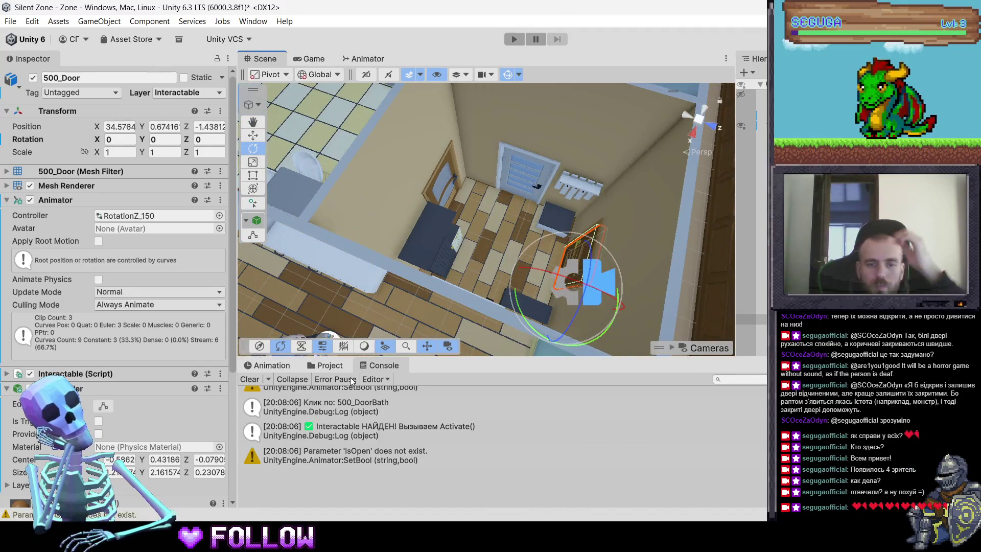
pyautogui.click(334, 454)
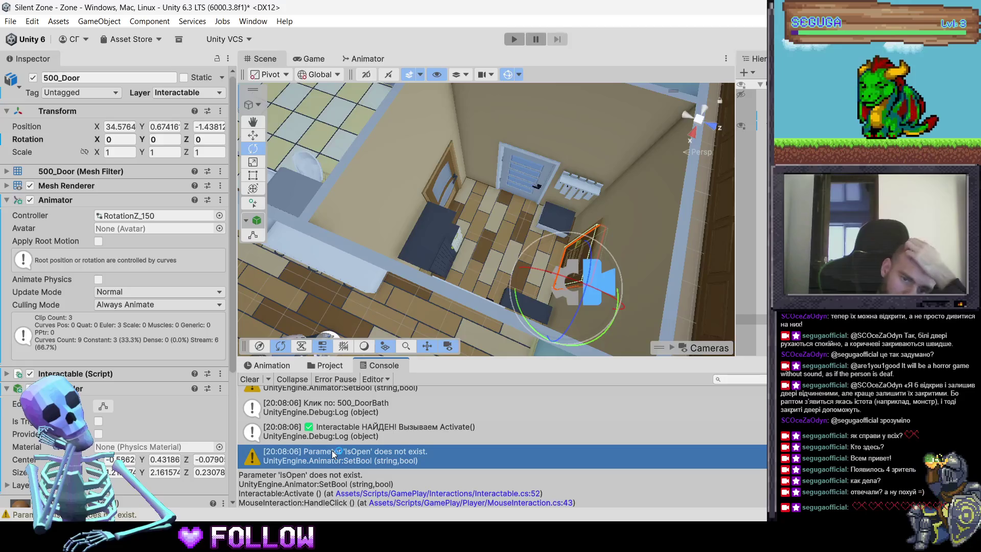
pyautogui.doubleClick(332, 449)
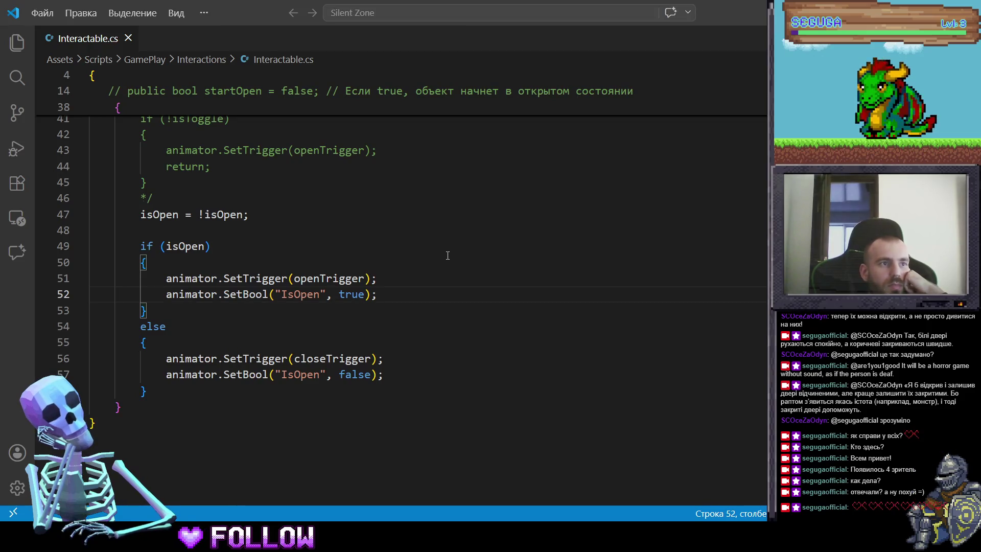
# Step: Remove the /* and */ markers around the if (!isToggle) block and return to Unity to recompile
pyautogui.scroll(1, 380, 295)
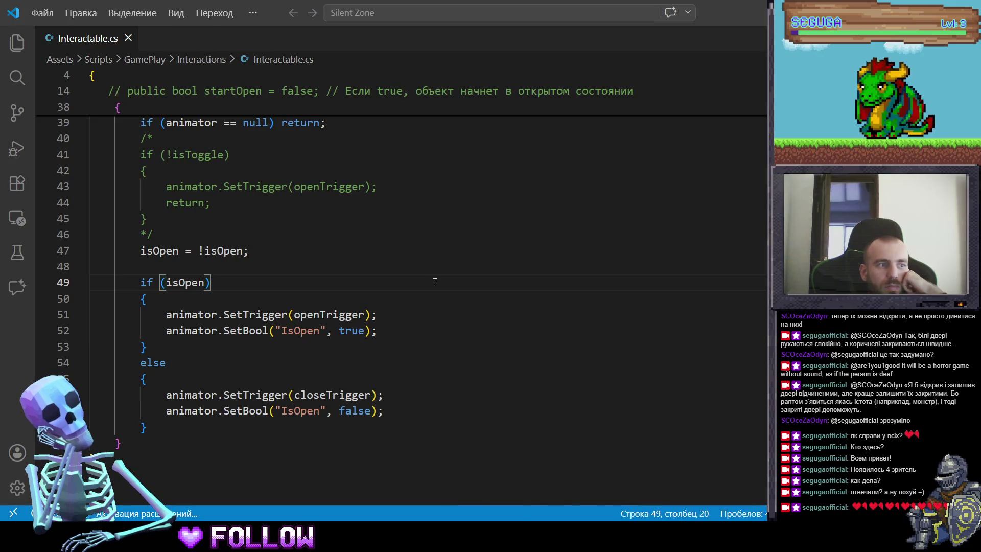
pyautogui.scroll(1, 434, 282)
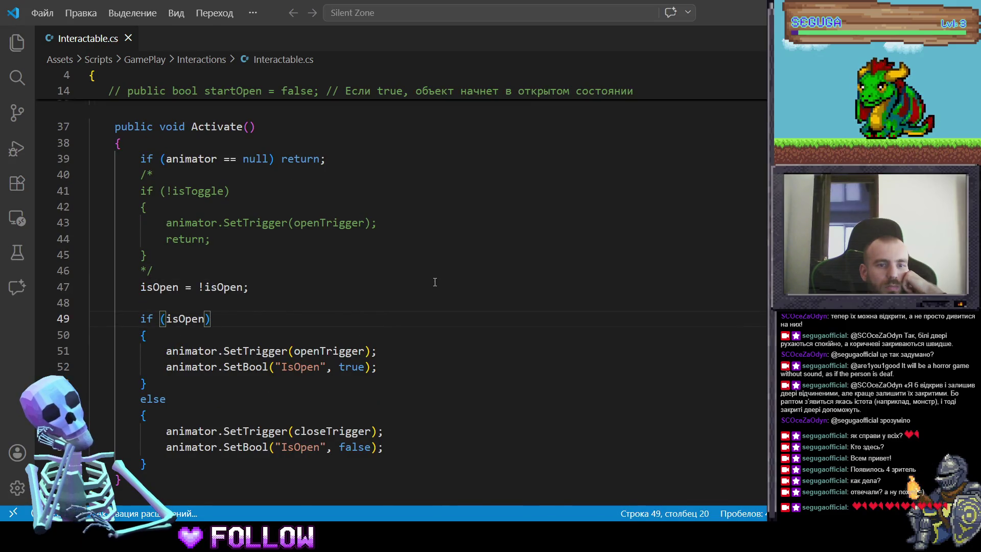
pyautogui.scroll(-1, 418, 279)
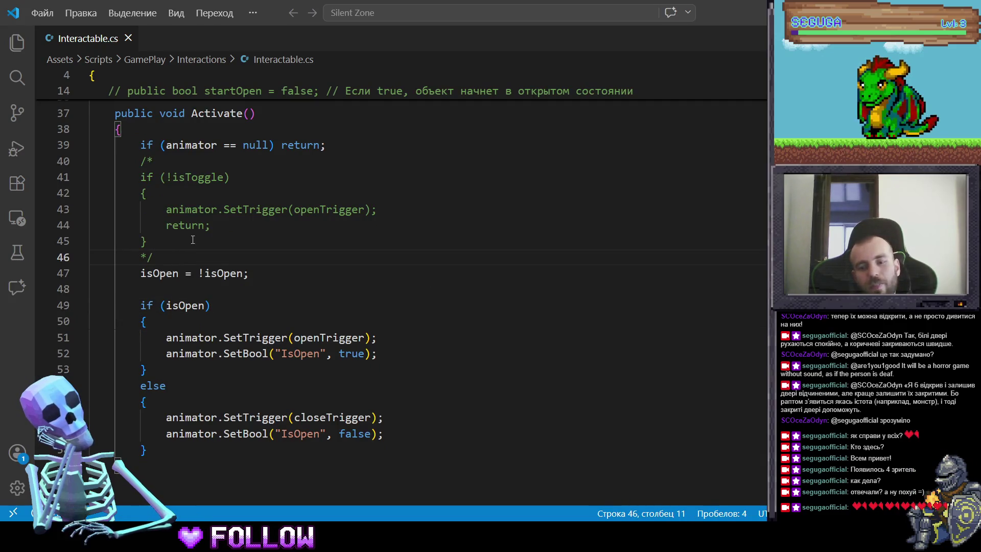
pyautogui.press('BackSpace')
pyautogui.press('Up')
pyautogui.press('Up')
pyautogui.press('Up')
pyautogui.press('End')
pyautogui.press('BackSpace')
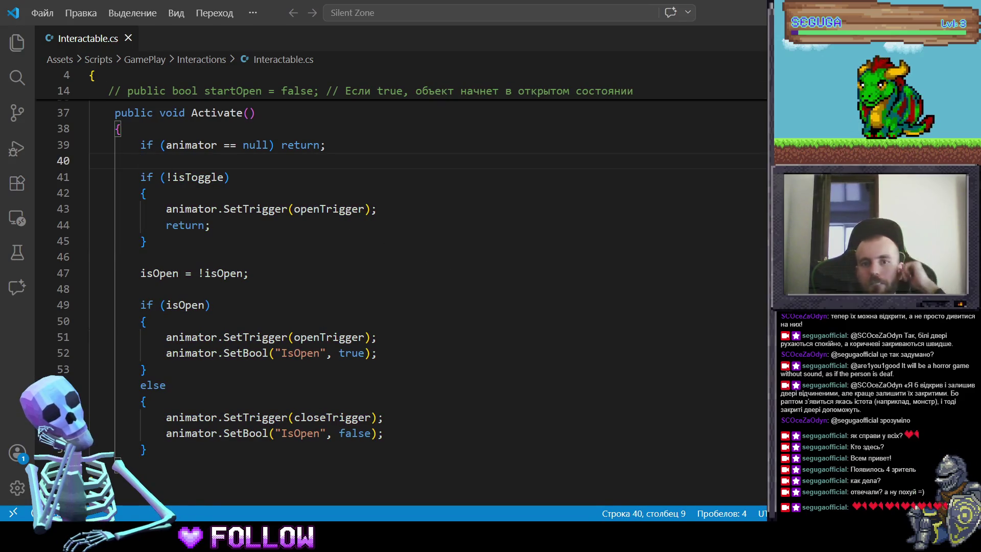
pyautogui.hotkey('alt', 'Tab')
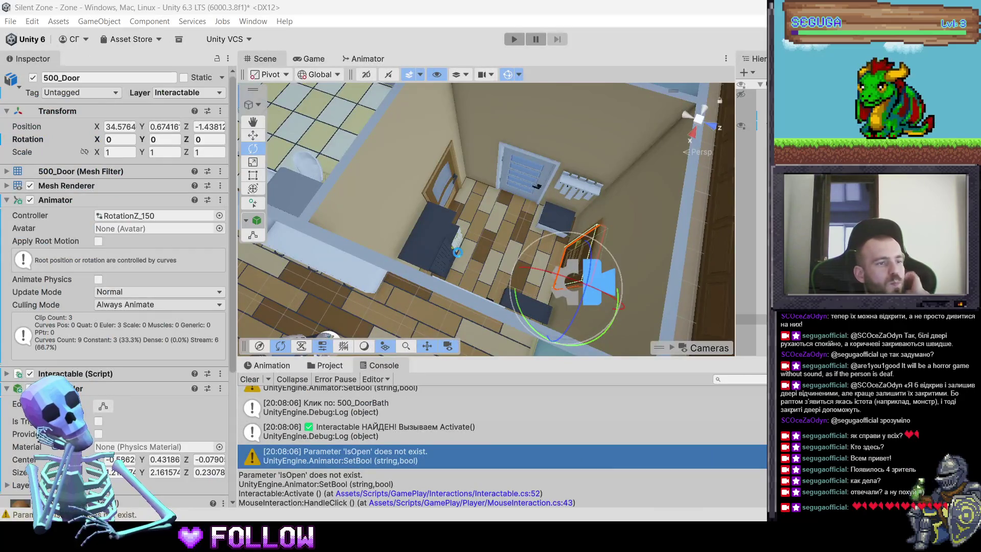